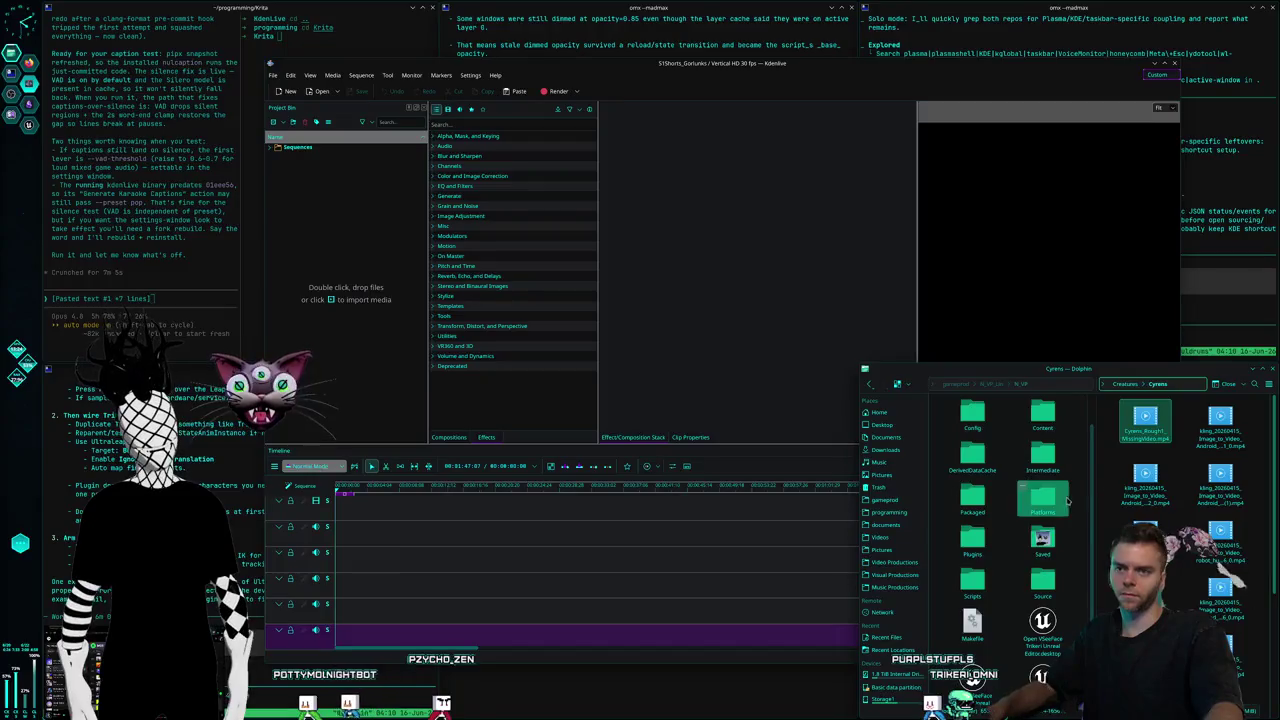
# Drag Gorlunks_Rough1_MissingVideo.mp4 from Dolphin's Creatures > Gorlunks folder onto the Kdenlive timeline
pyautogui.click(1137, 388)
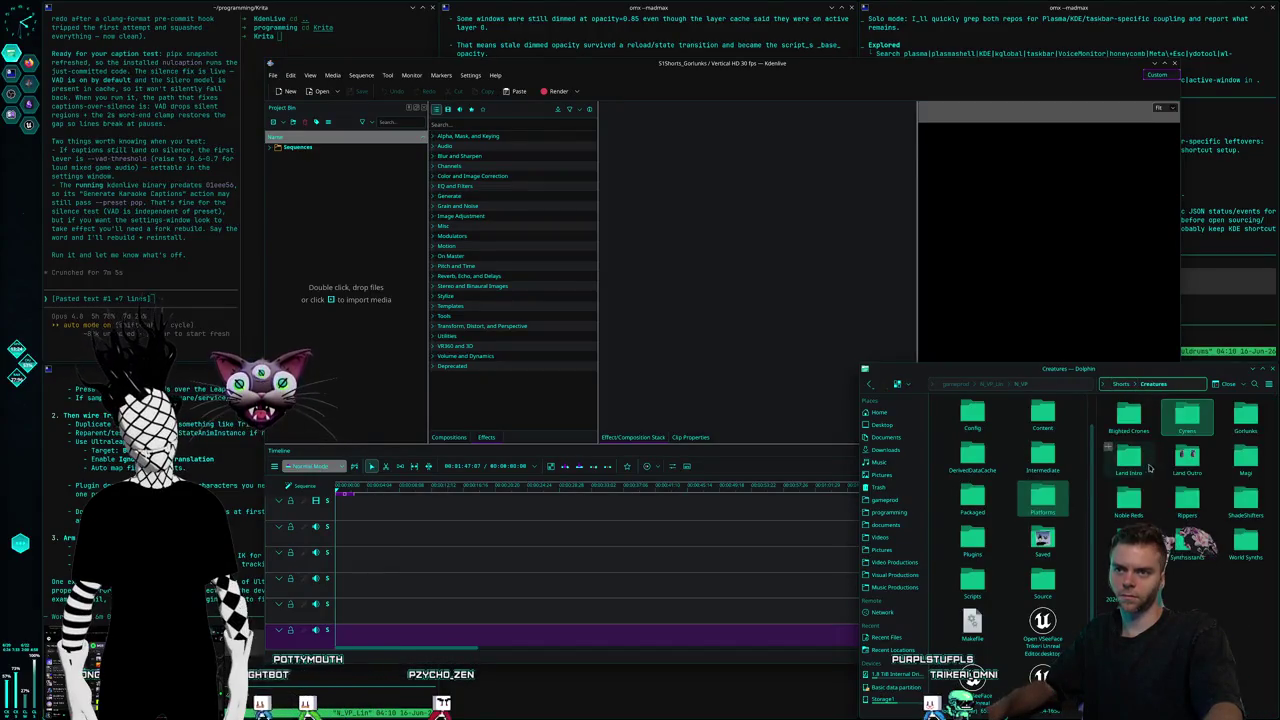
pyautogui.click(1233, 421)
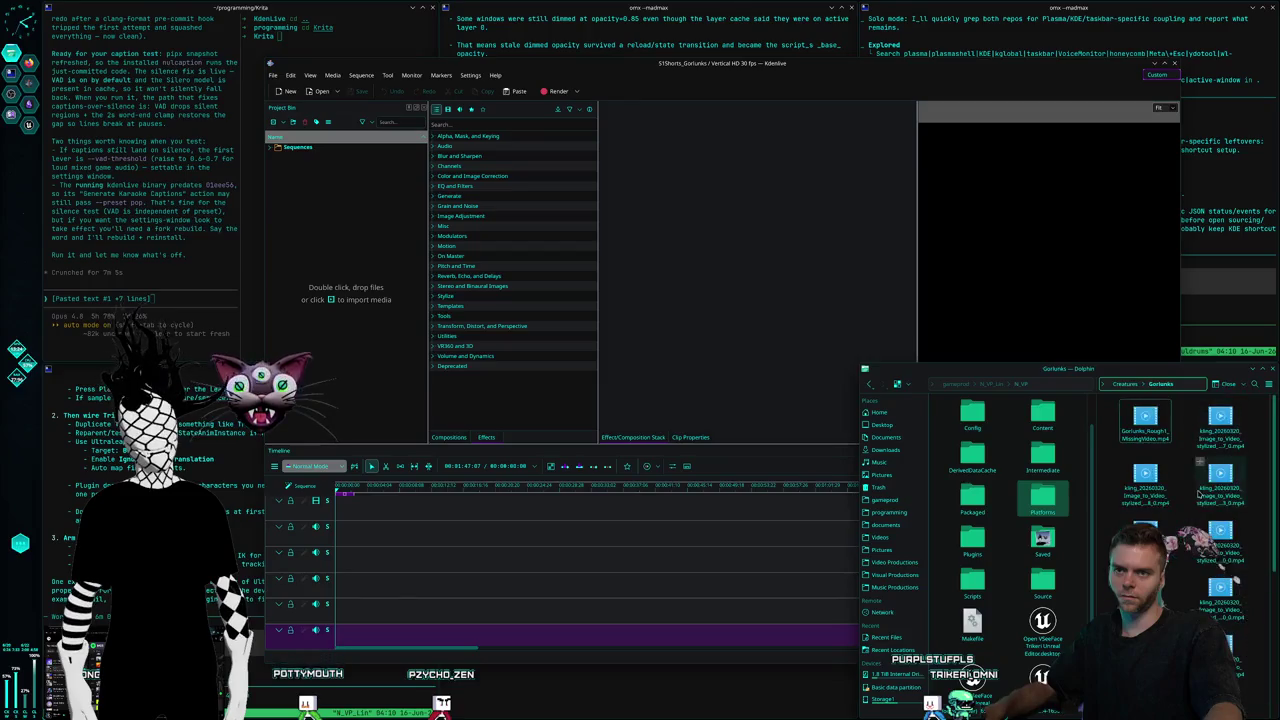
pyautogui.moveTo(1150, 428); pyautogui.dragTo(424, 529)
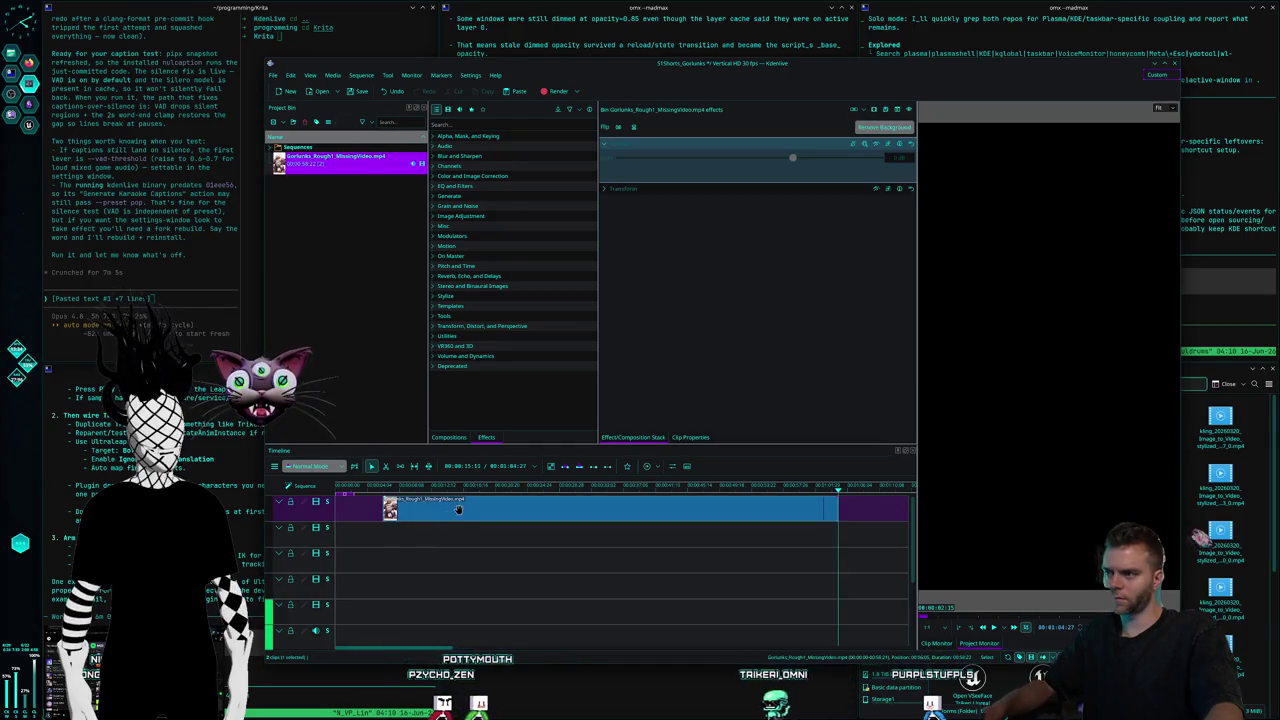
# Move the Gorlunks clip to 0 on the lowest video track and preview it from about seven seconds
pyautogui.moveTo(420, 508); pyautogui.dragTo(411, 507)
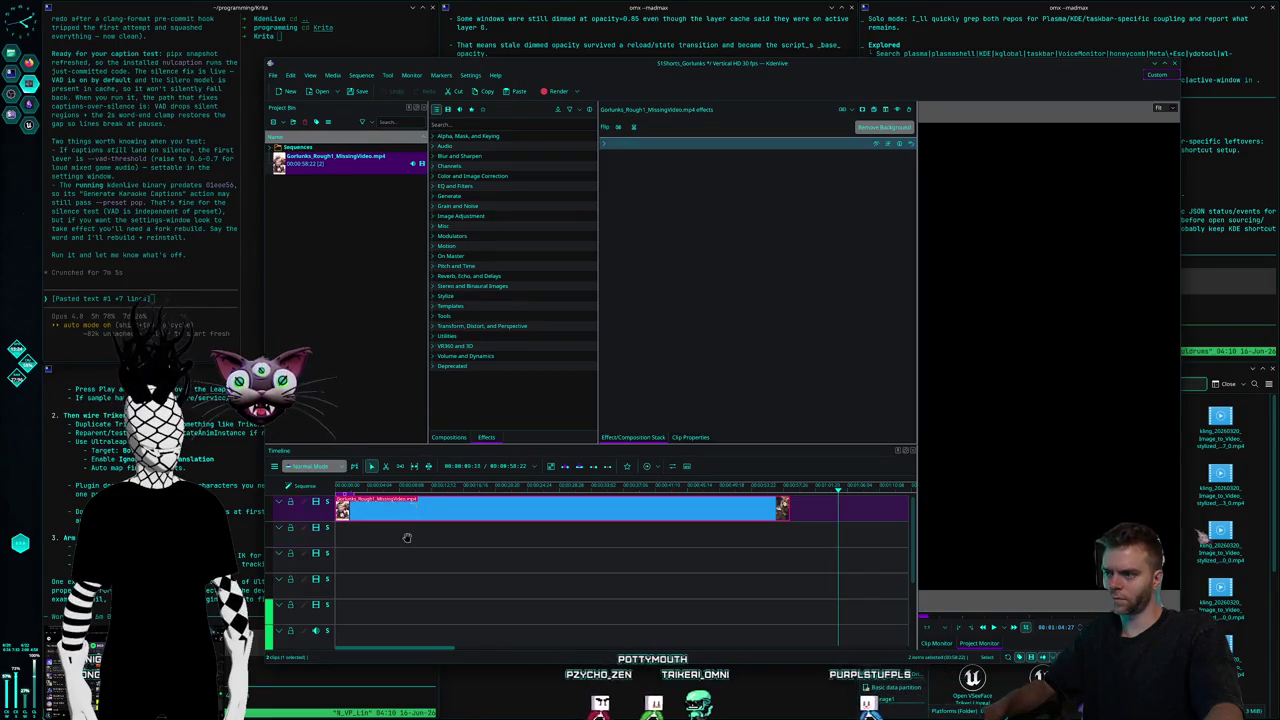
pyautogui.moveTo(411, 507); pyautogui.dragTo(410, 583)
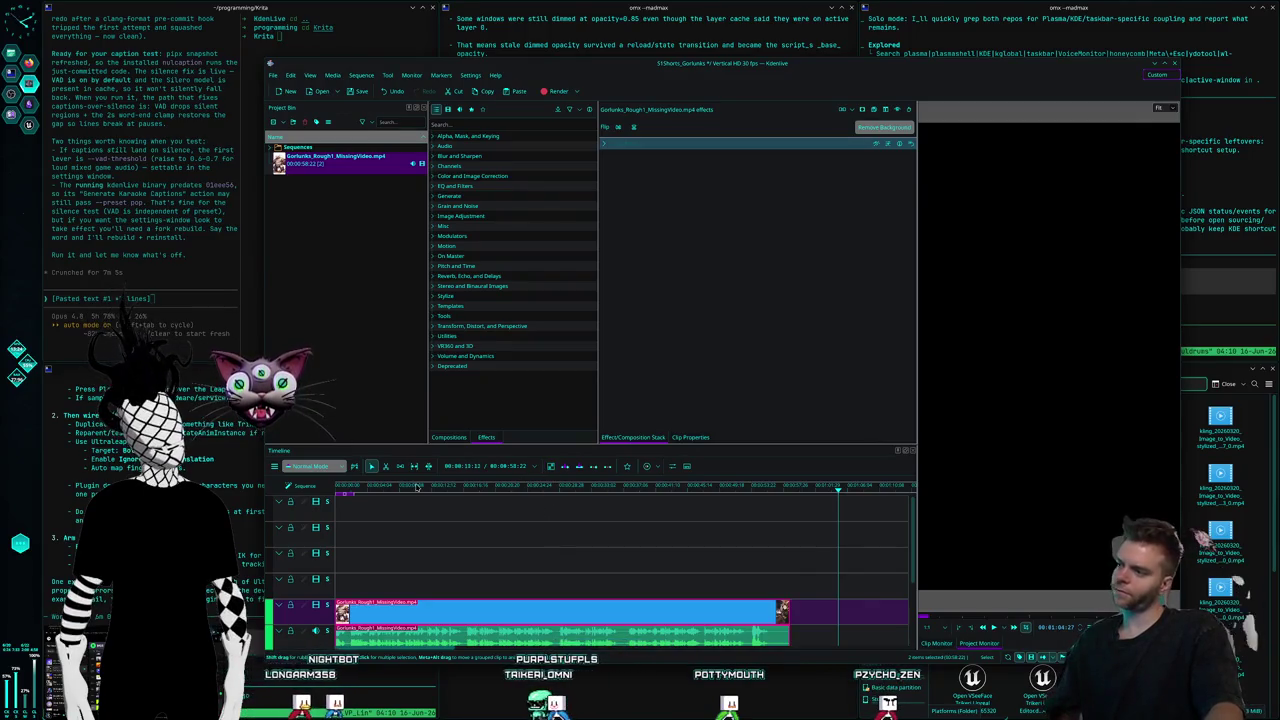
pyautogui.click(392, 487)
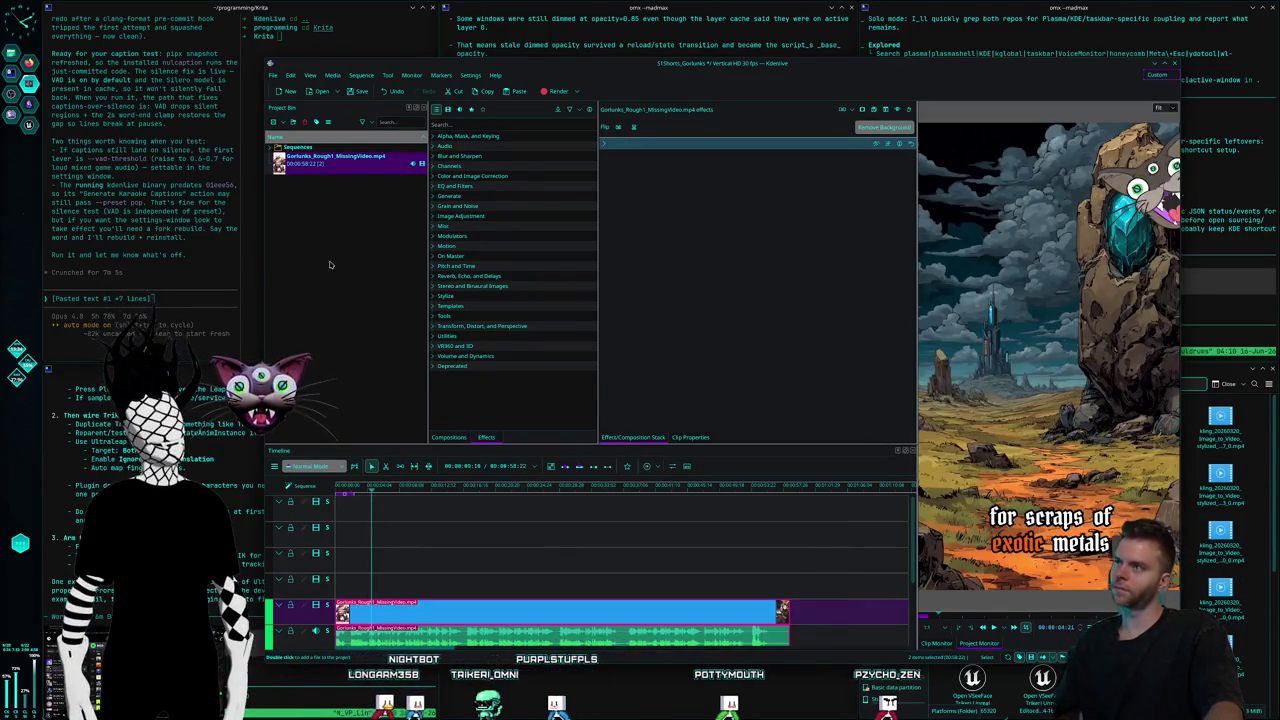
pyautogui.click(372, 487)
pyautogui.click(278, 84)
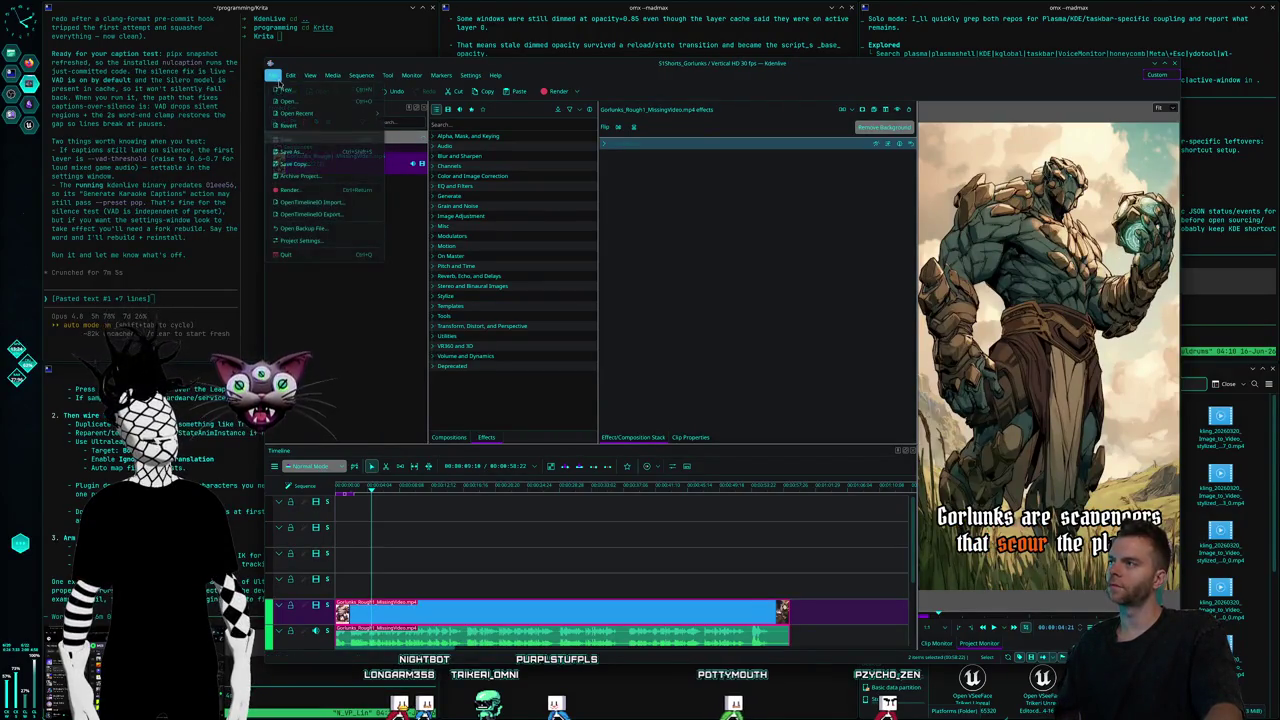
# Create a new project with the Vertical HD 30 fps profile and 5 video tracks
pyautogui.click(283, 90)
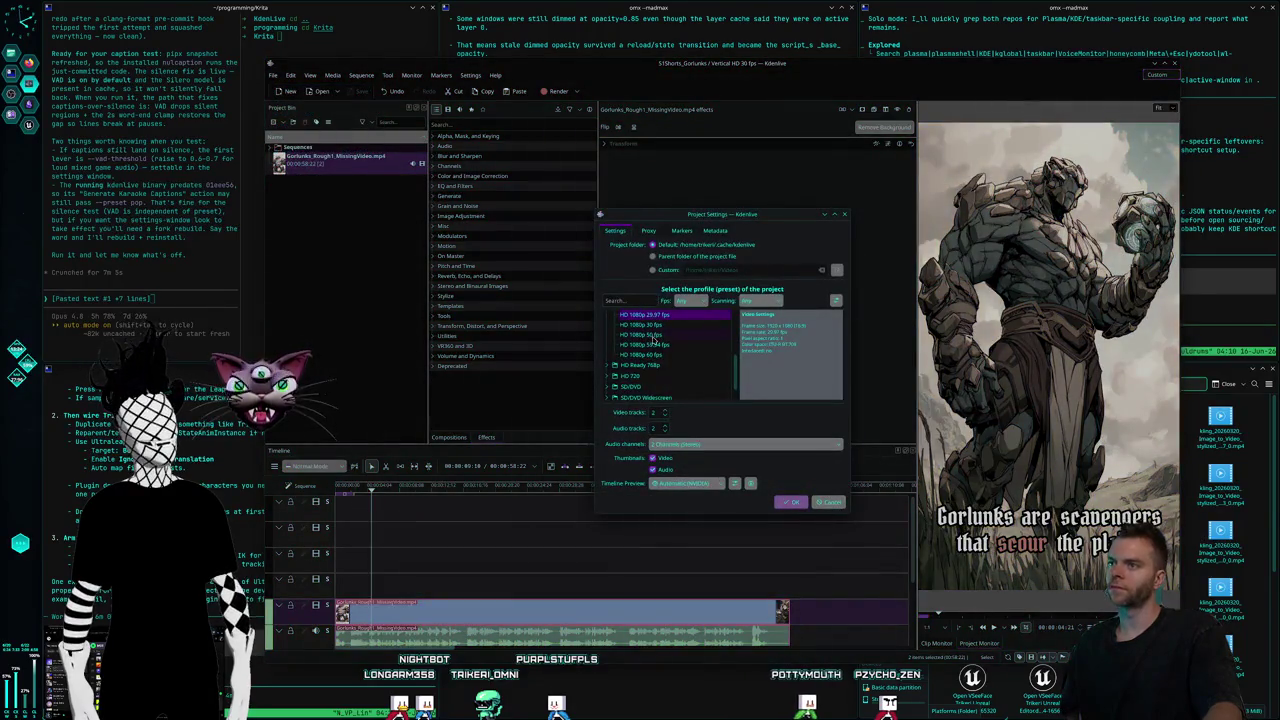
pyautogui.scroll(-1, 660, 355)
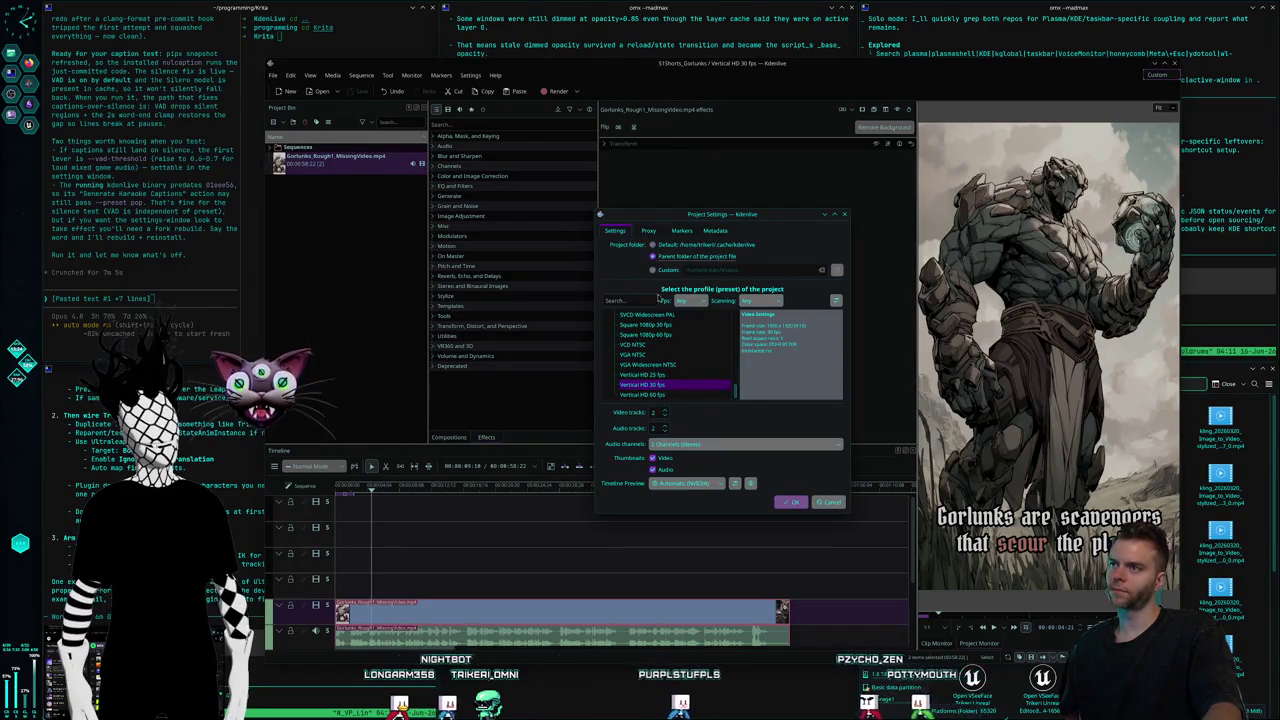
pyautogui.scroll(3, 665, 413)
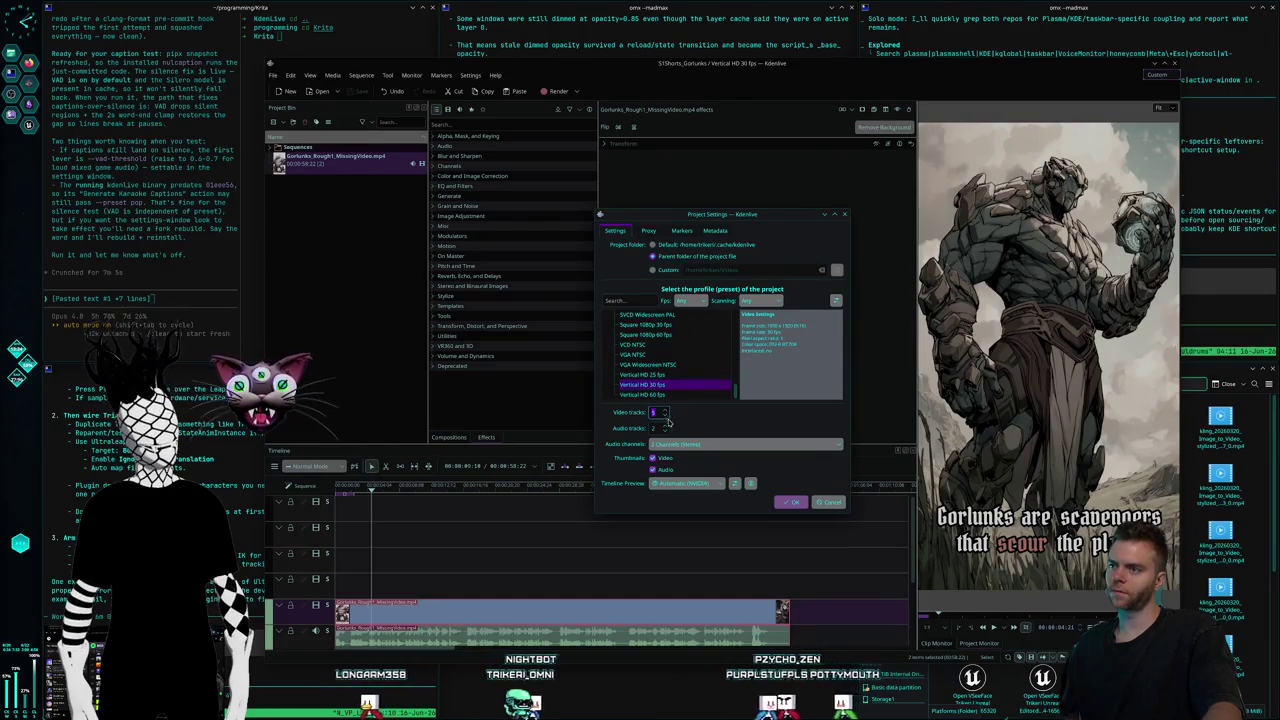
pyautogui.click(781, 502)
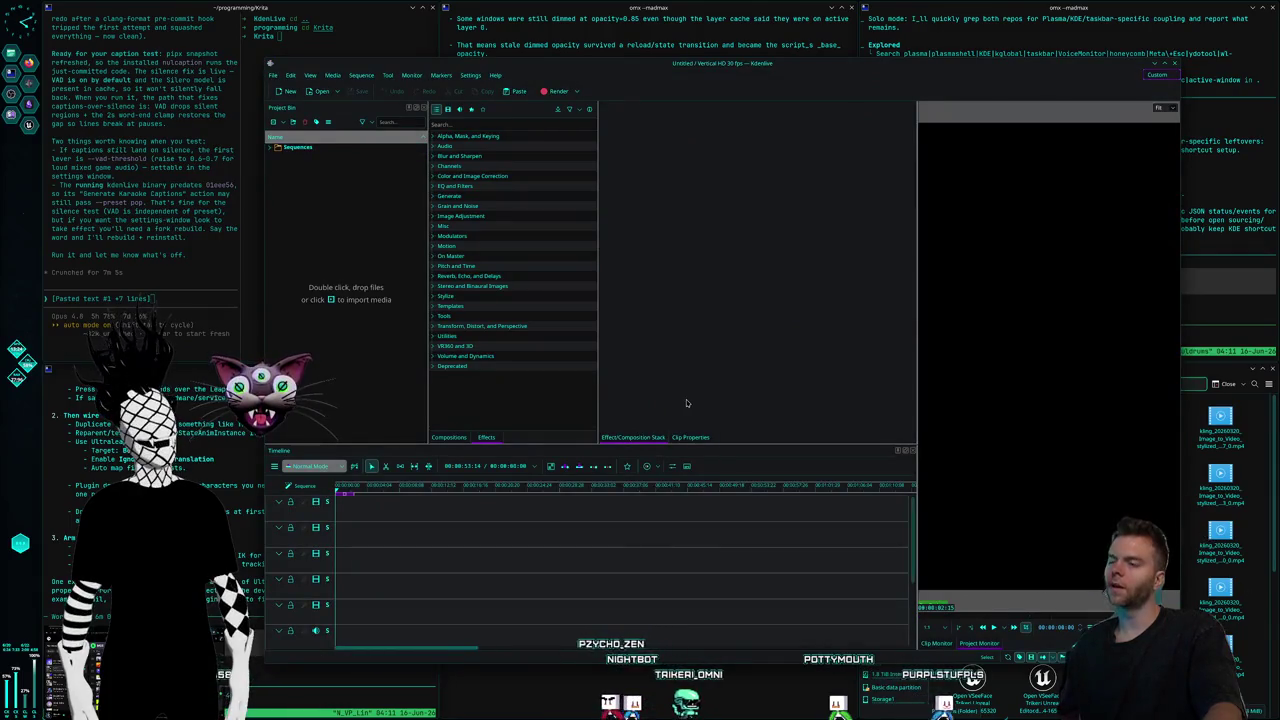
# Save as S1Shorts_NobleReds in Video Productions > Nuldrums > CreatureShorts > Noble Reds, accepting the cache-move warning
pyautogui.click(275, 76)
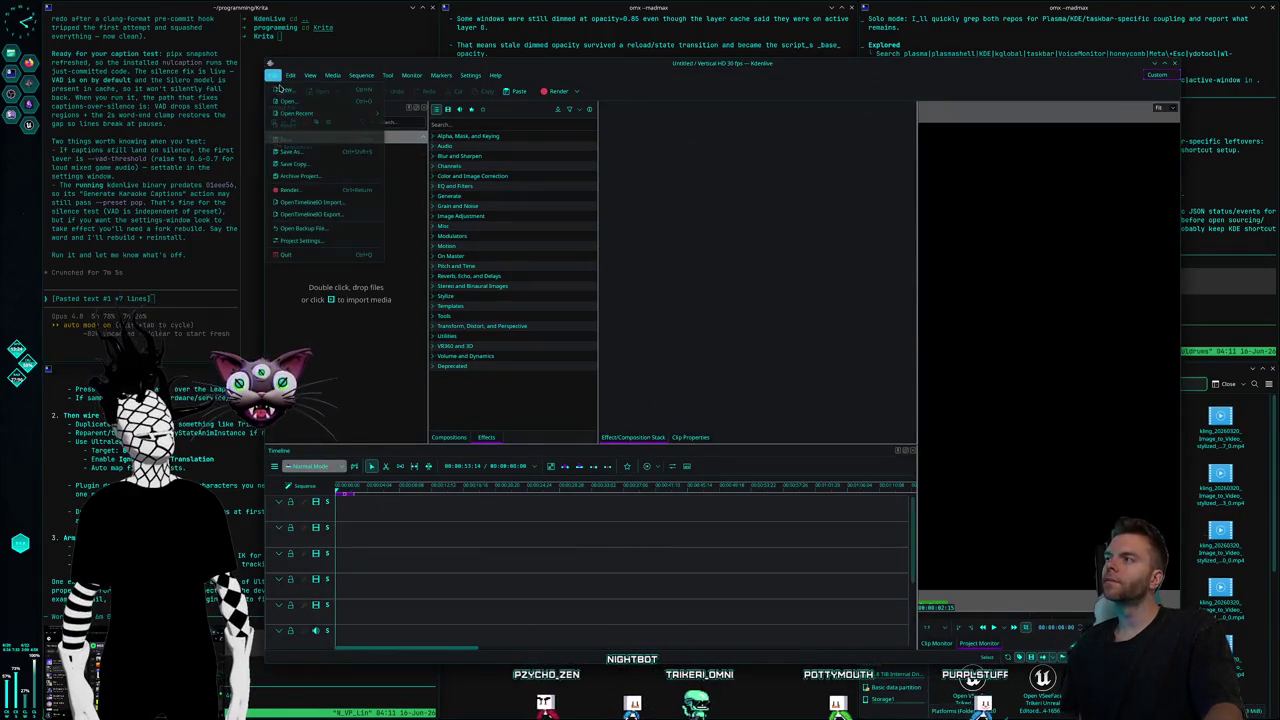
pyautogui.click(290, 152)
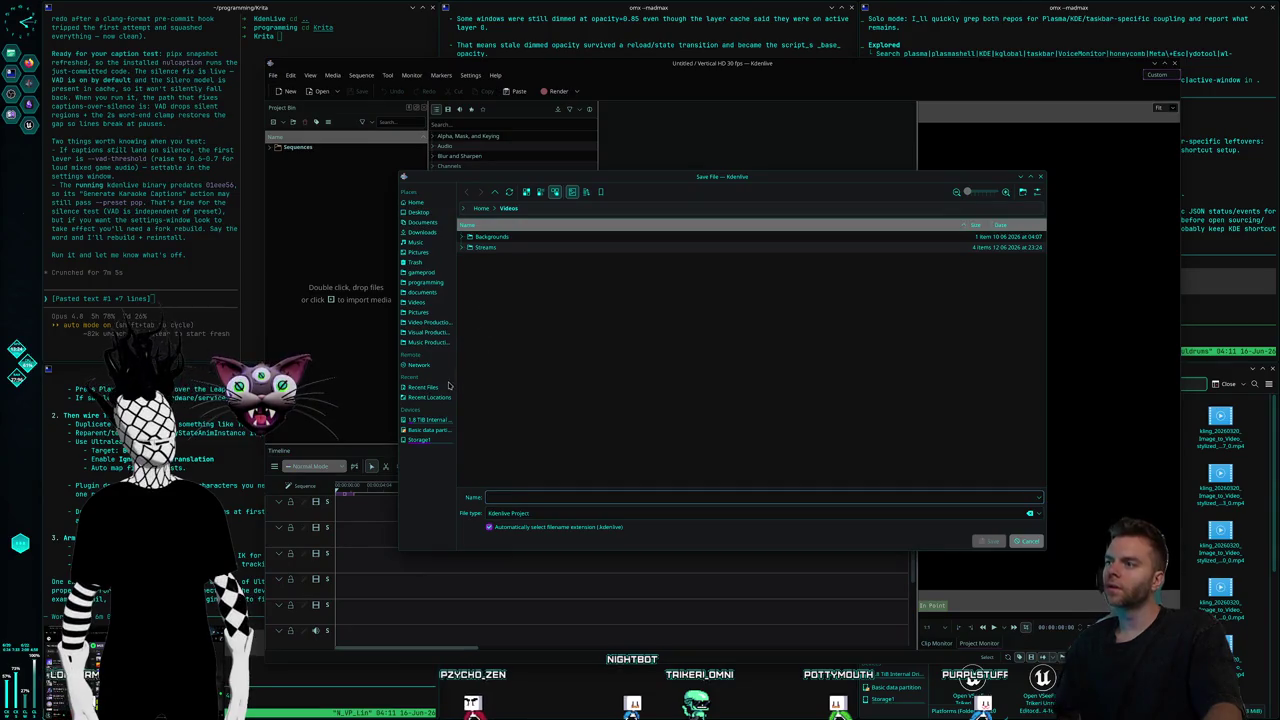
pyautogui.click(428, 323)
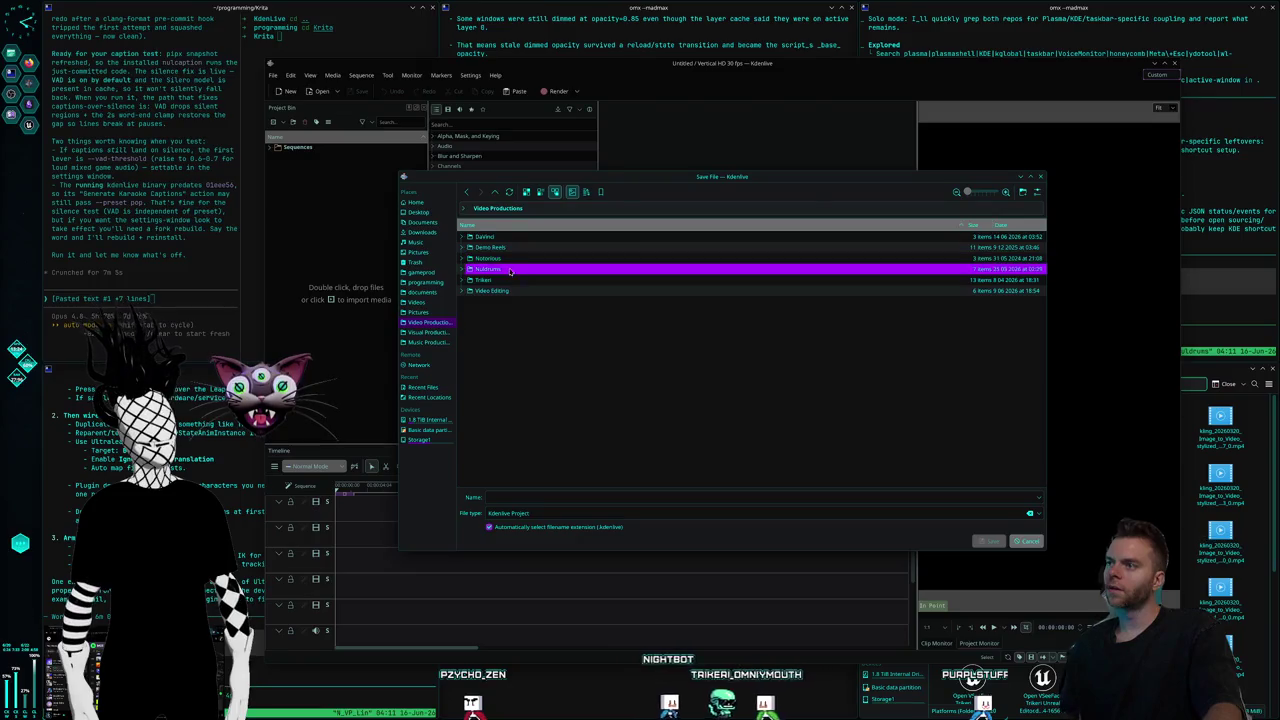
pyautogui.doubleClick(512, 269)
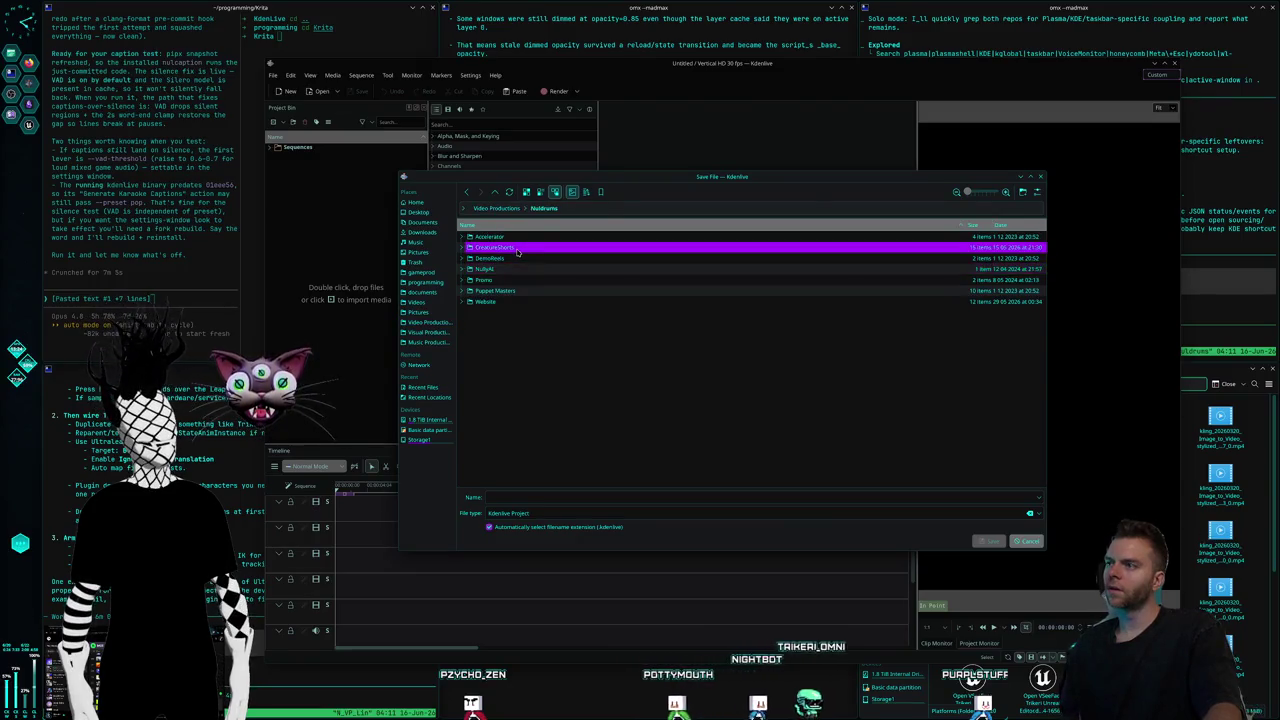
pyautogui.doubleClick(510, 247)
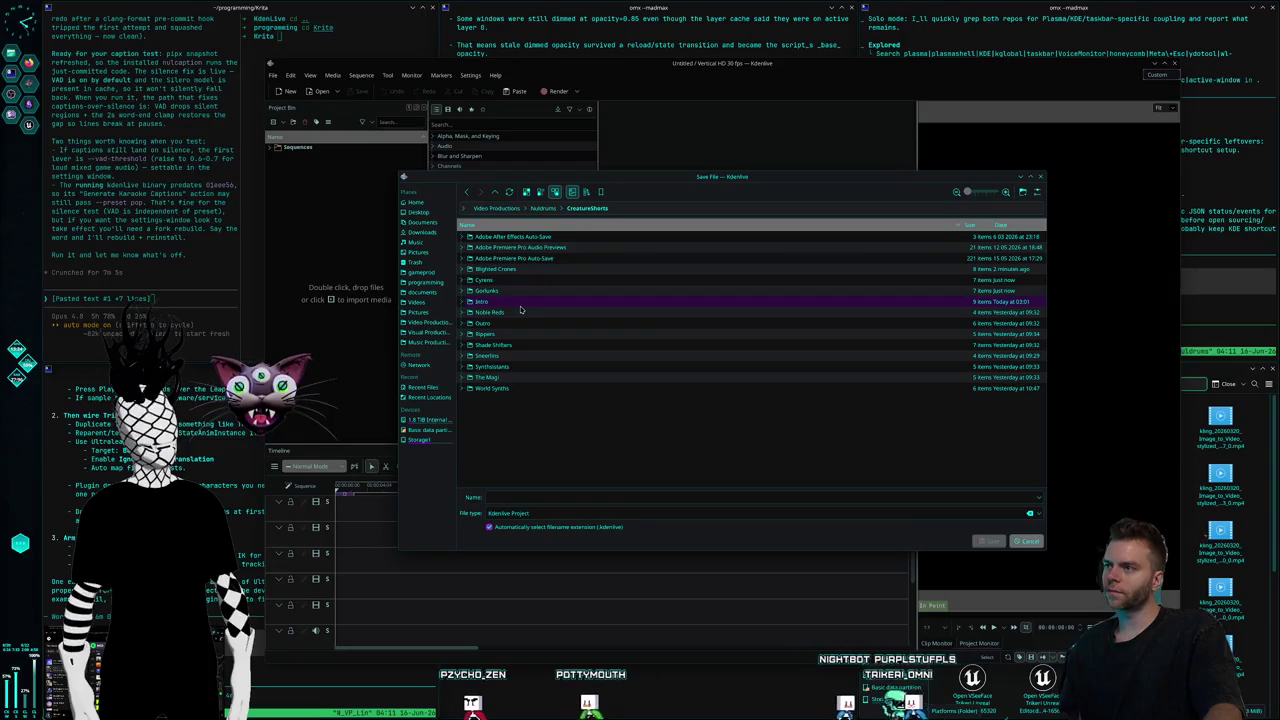
pyautogui.click(513, 317)
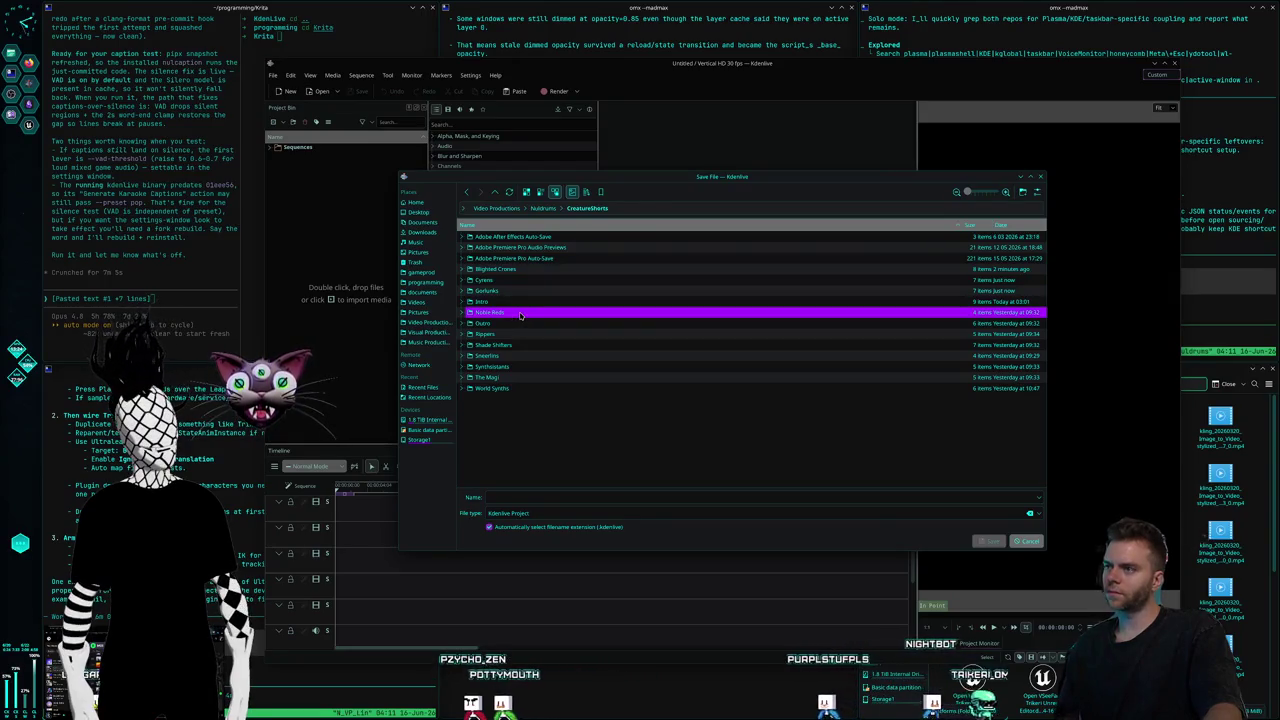
pyautogui.doubleClick(513, 317)
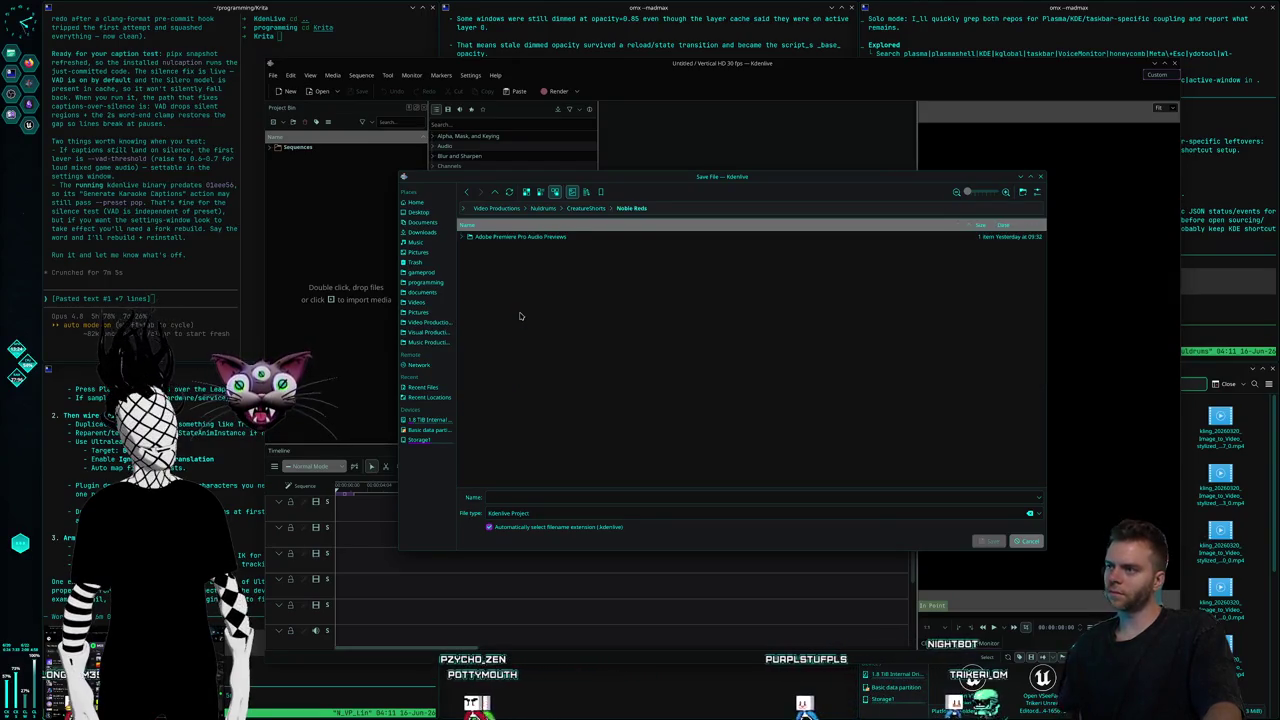
pyautogui.click(573, 496)
pyautogui.write('S1Shorts_NobleReds')
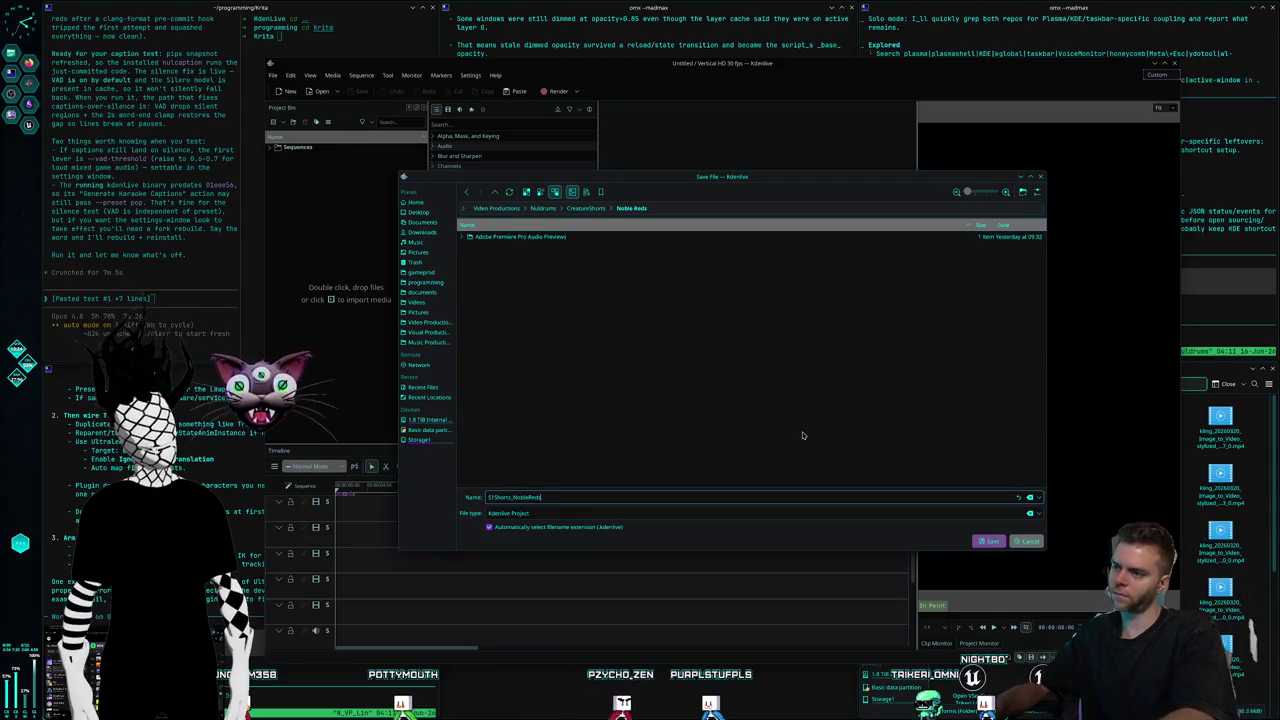
pyautogui.press('Return')
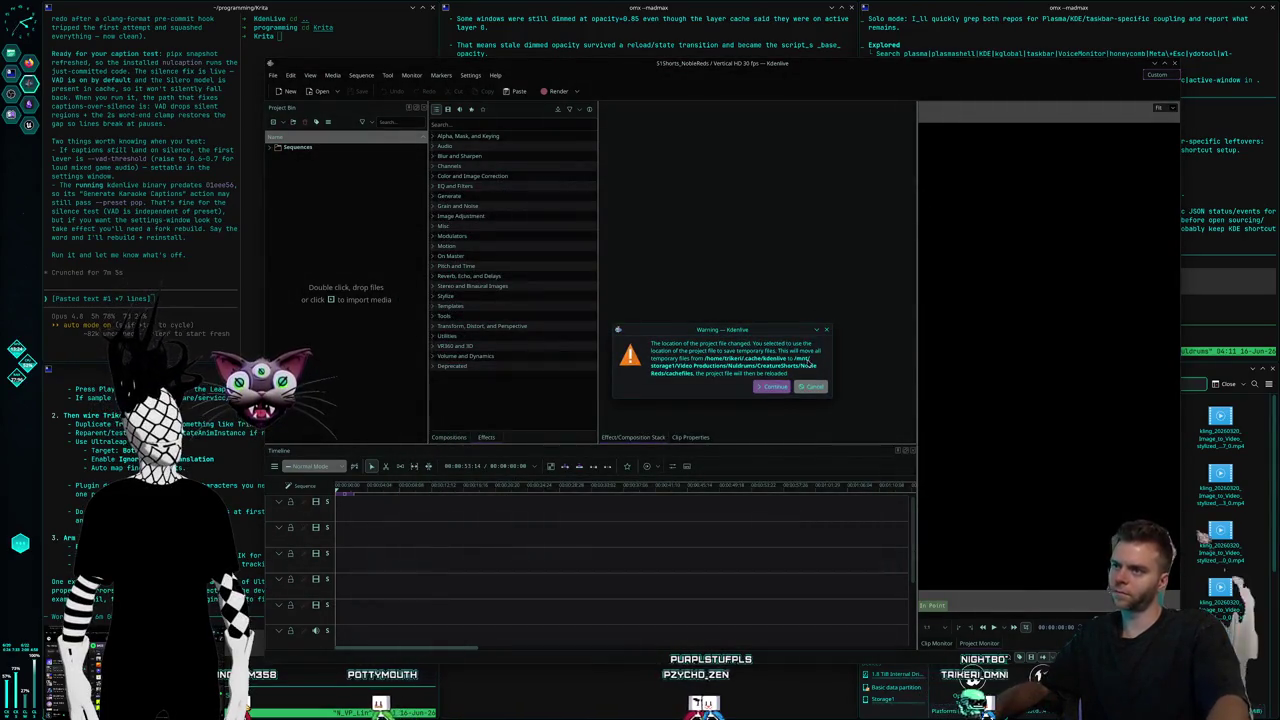
pyautogui.press('Return')
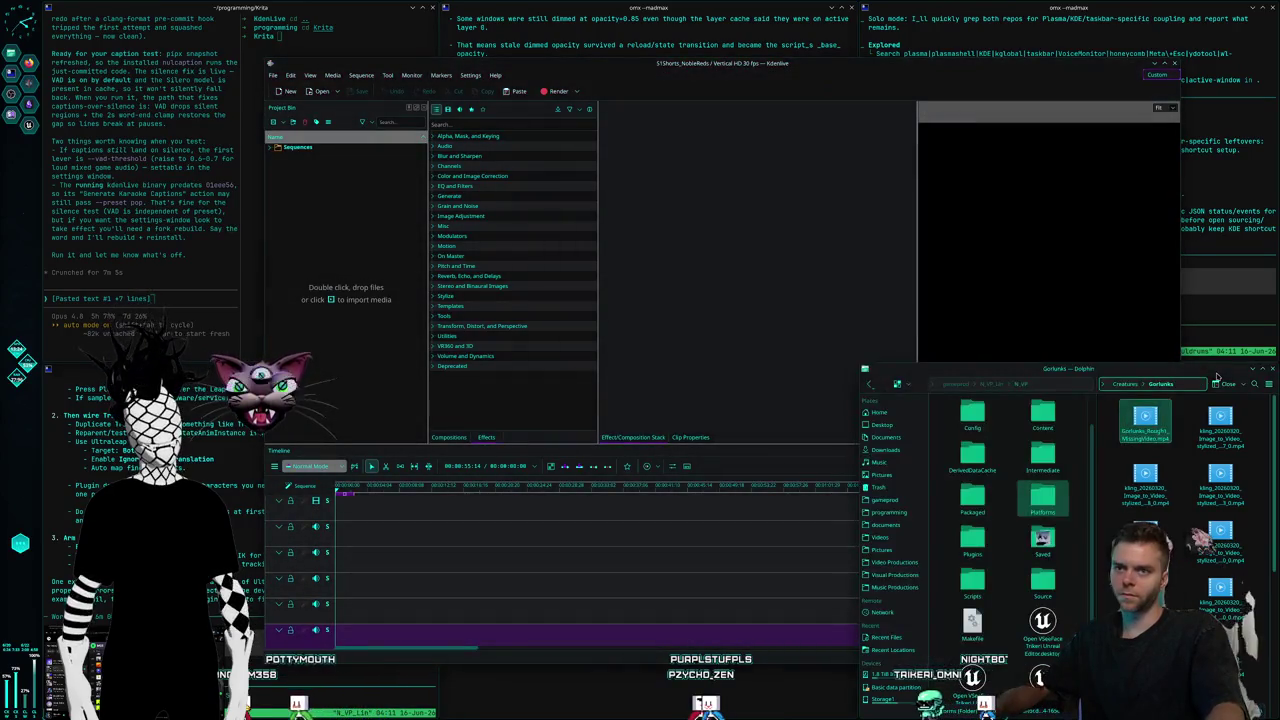
# Drag NobleReds_Rough1_MissingVideo.mp4 from Dolphin's Creatures > Noble Reds folder onto the Kdenlive timeline
pyautogui.click(1145, 420)
pyautogui.click(1132, 386)
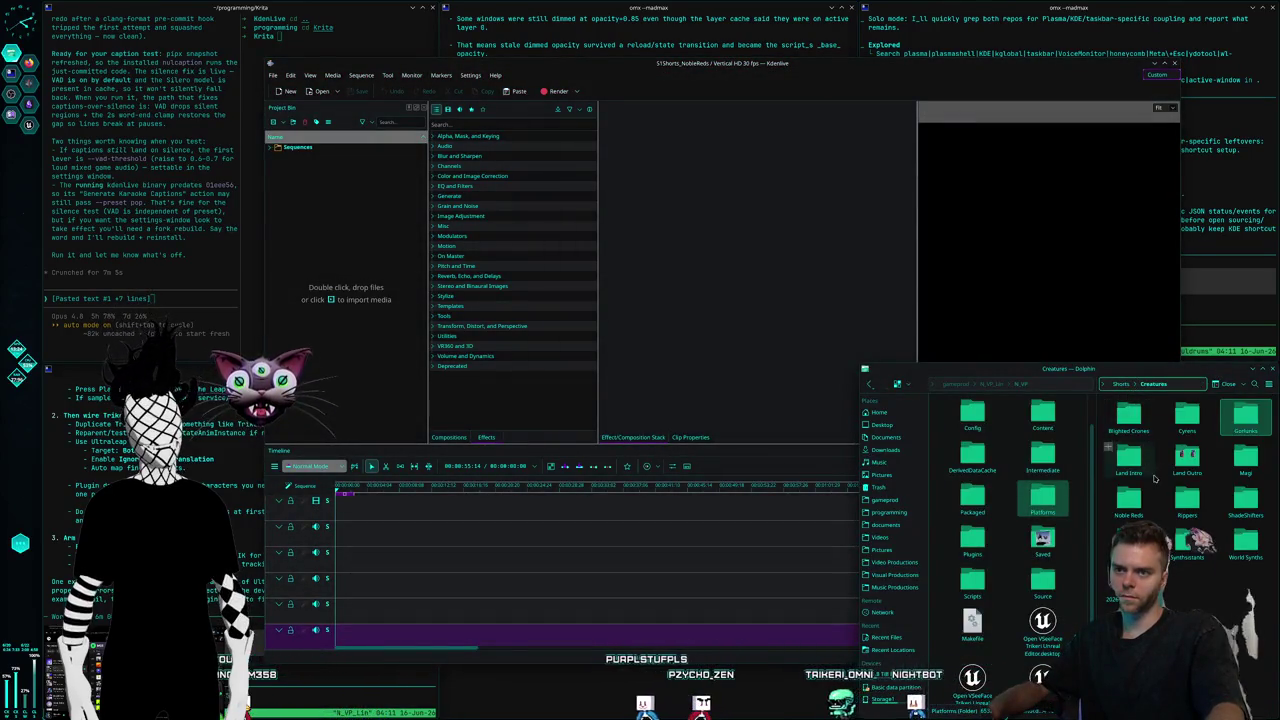
pyautogui.click(1130, 510)
pyautogui.doubleClick(1130, 512)
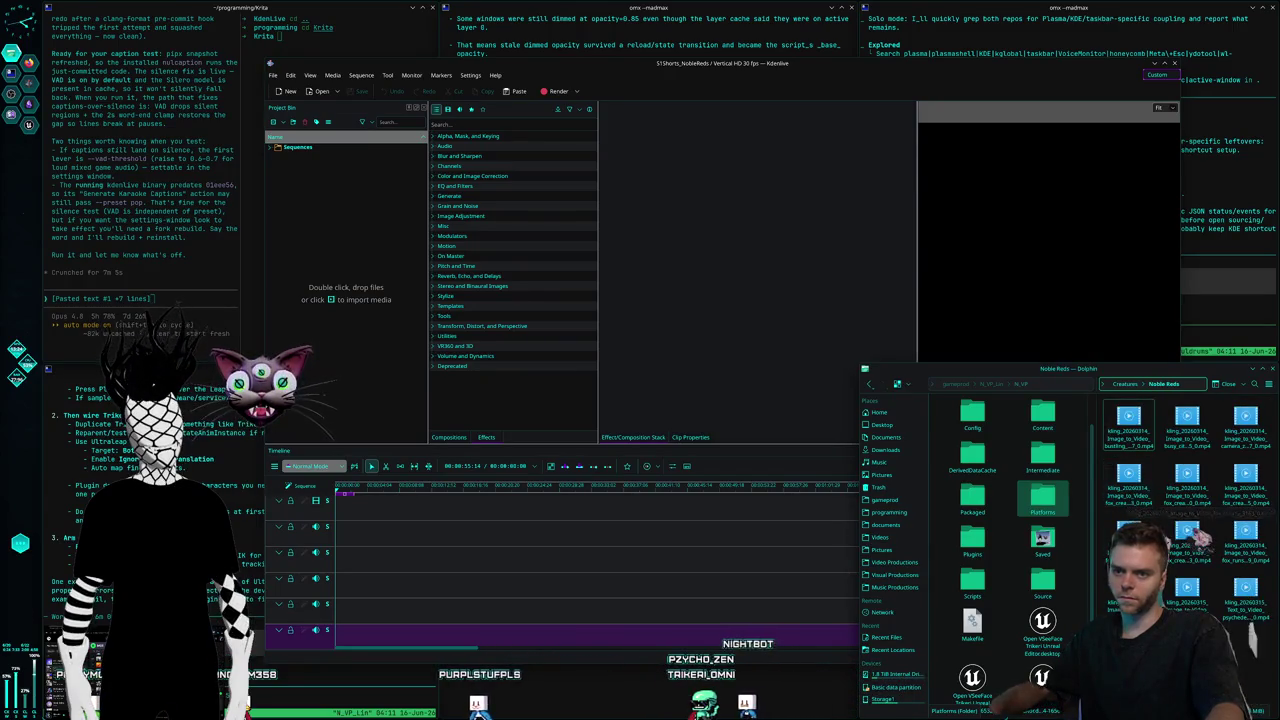
pyautogui.moveTo(1200, 536); pyautogui.dragTo(410, 524)
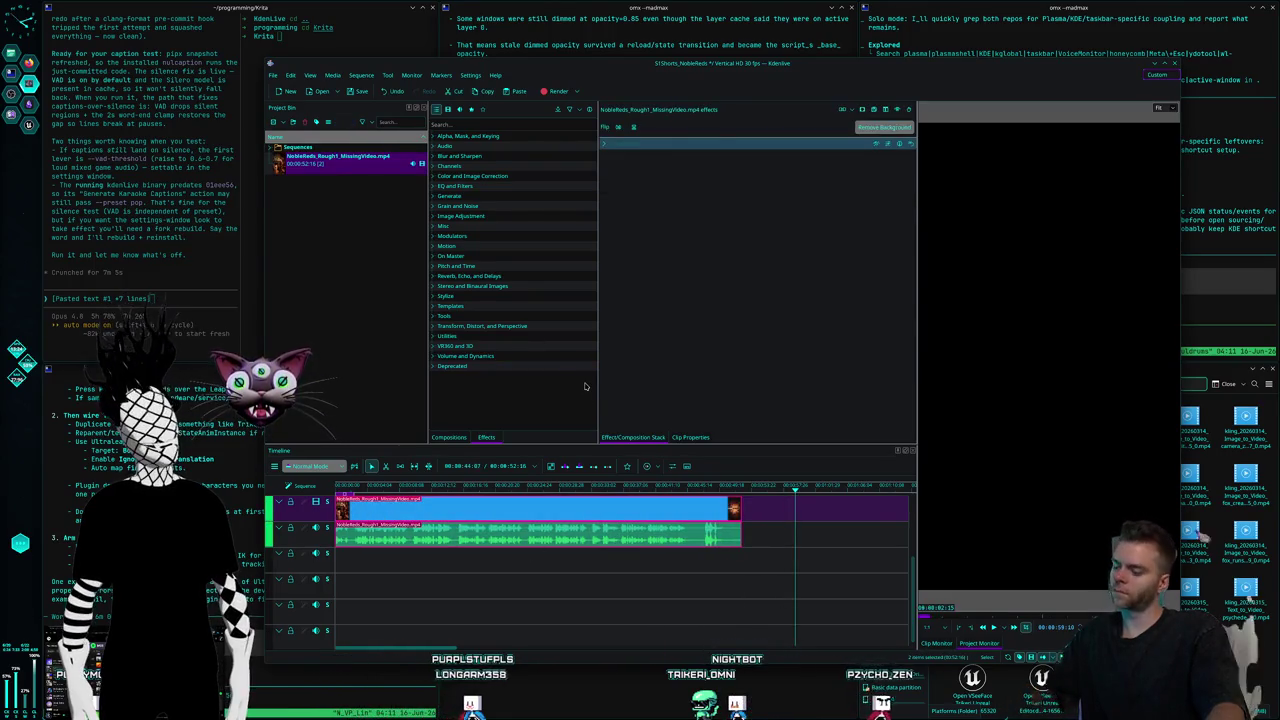
# Create a Vertical HD 30 fps project with 5 video/5 audio tracks, data stored in the project file's parent folder
pyautogui.click(462, 487)
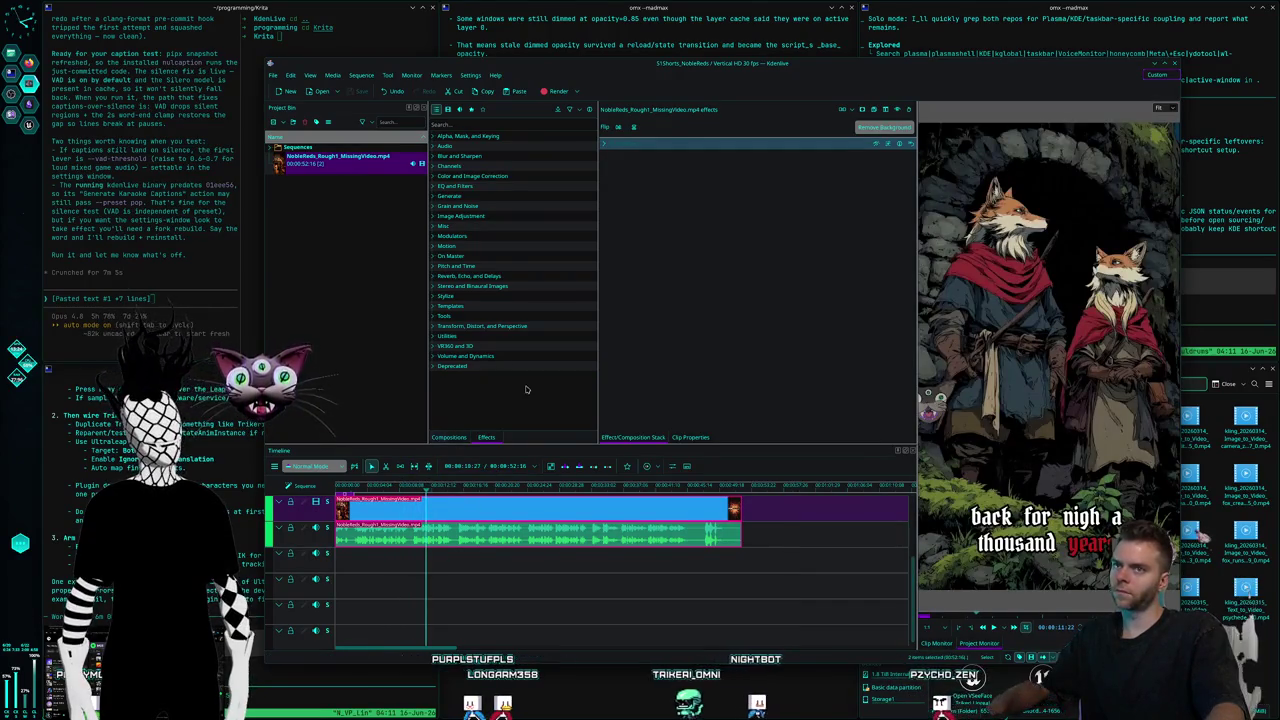
pyautogui.click(271, 77)
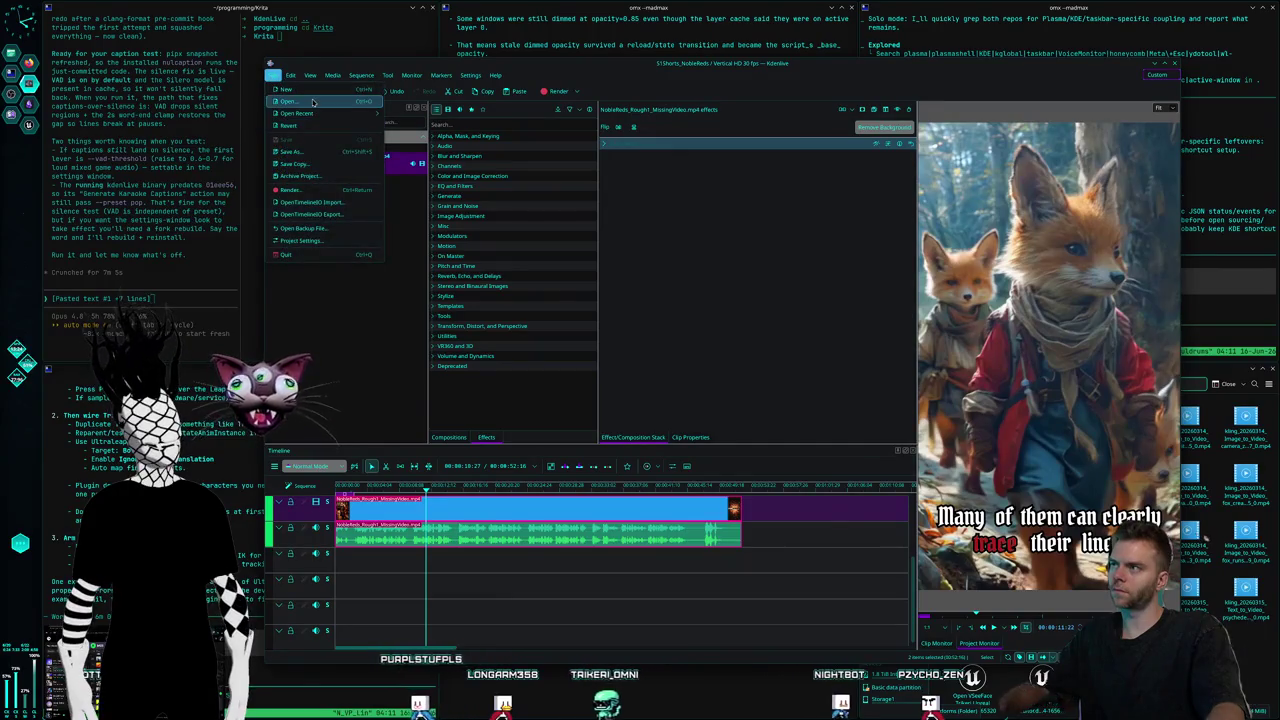
pyautogui.click(292, 88)
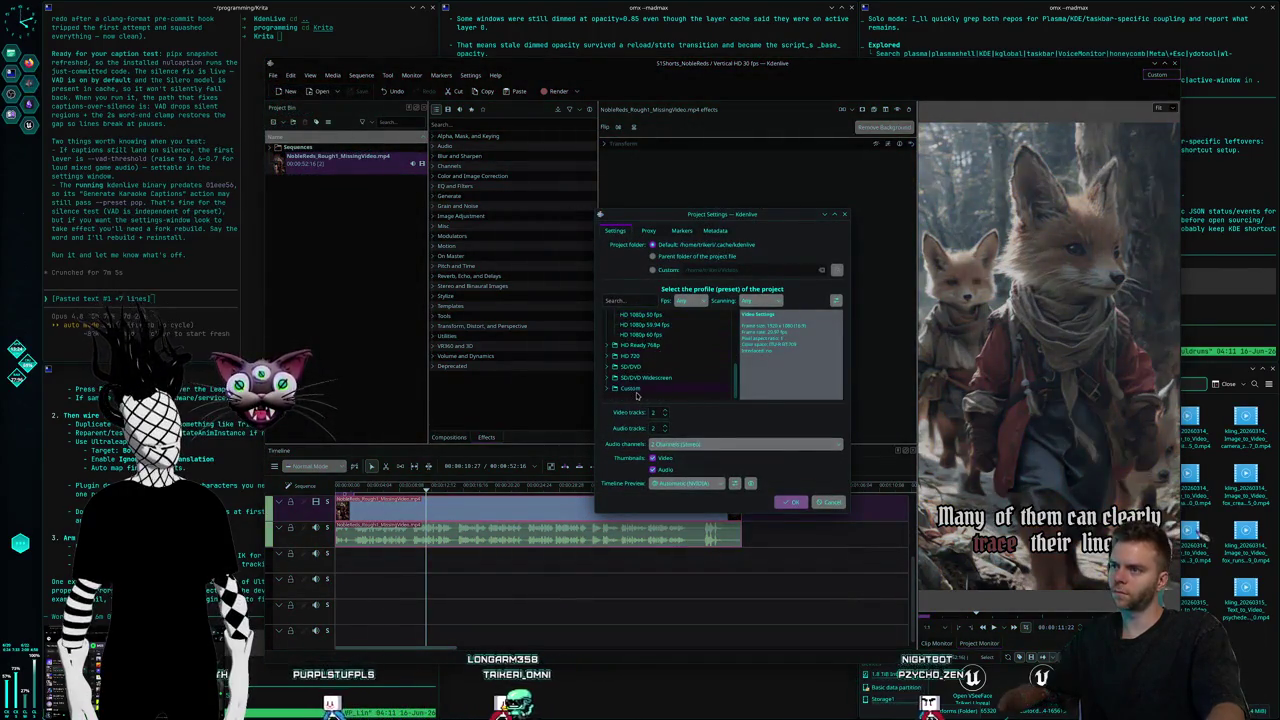
pyautogui.scroll(-5, 671, 379)
pyautogui.scroll(-2, 671, 379)
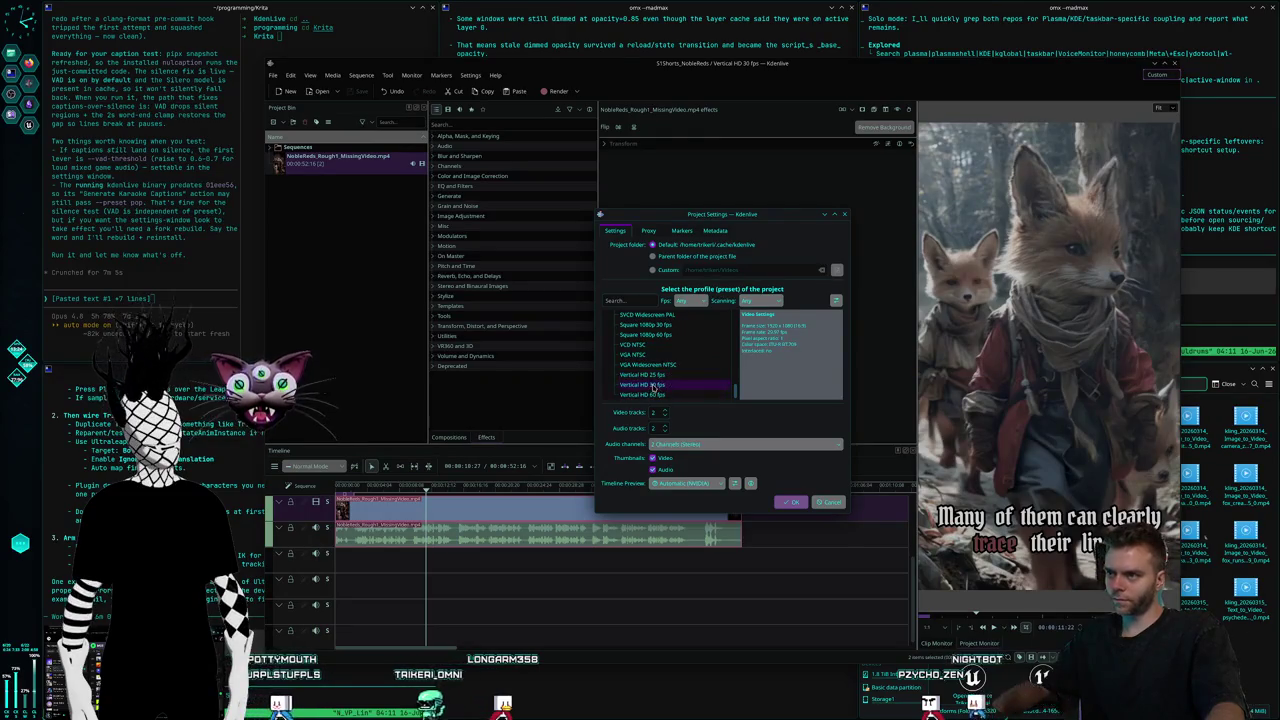
pyautogui.click(670, 384)
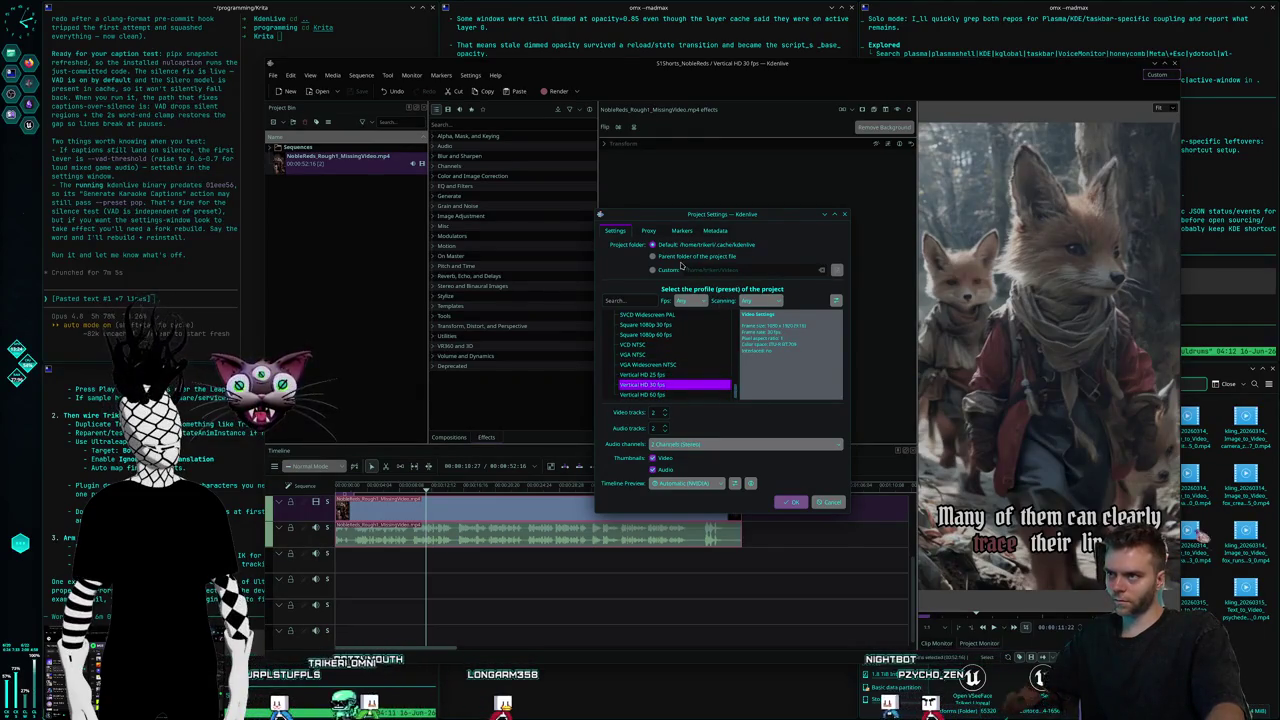
pyautogui.click(652, 256)
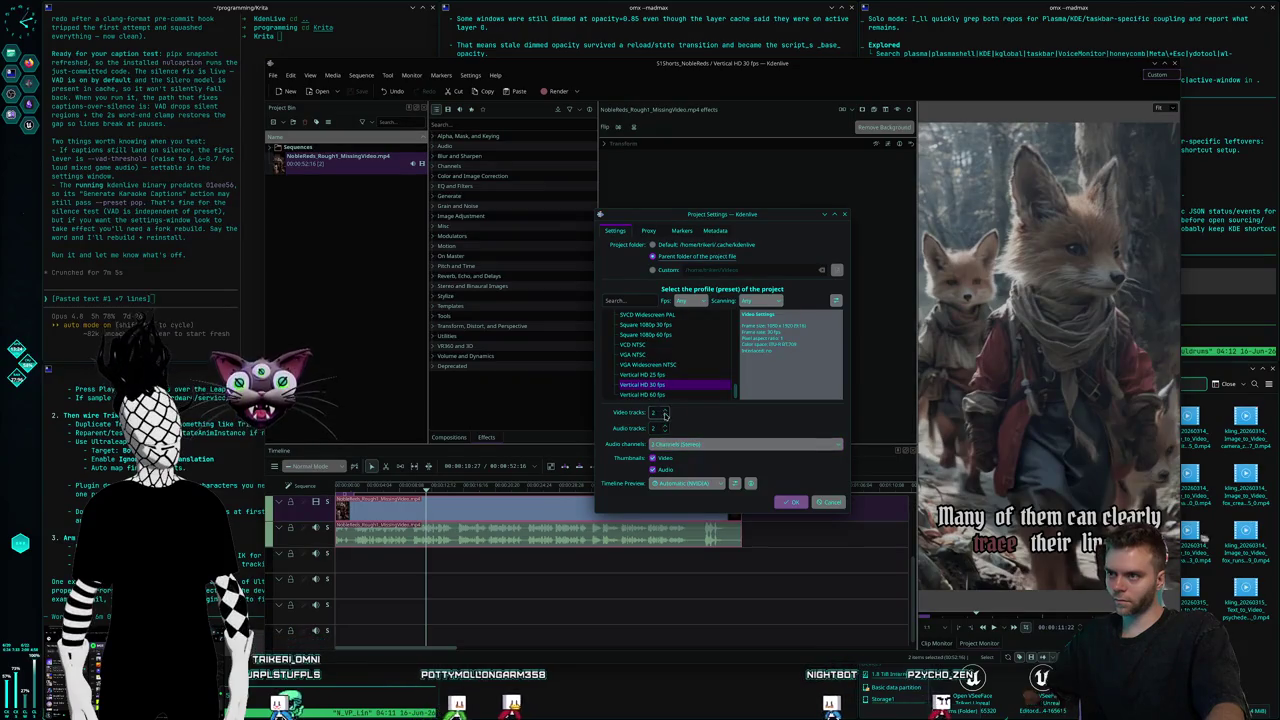
pyautogui.click(665, 411)
pyautogui.write('5')
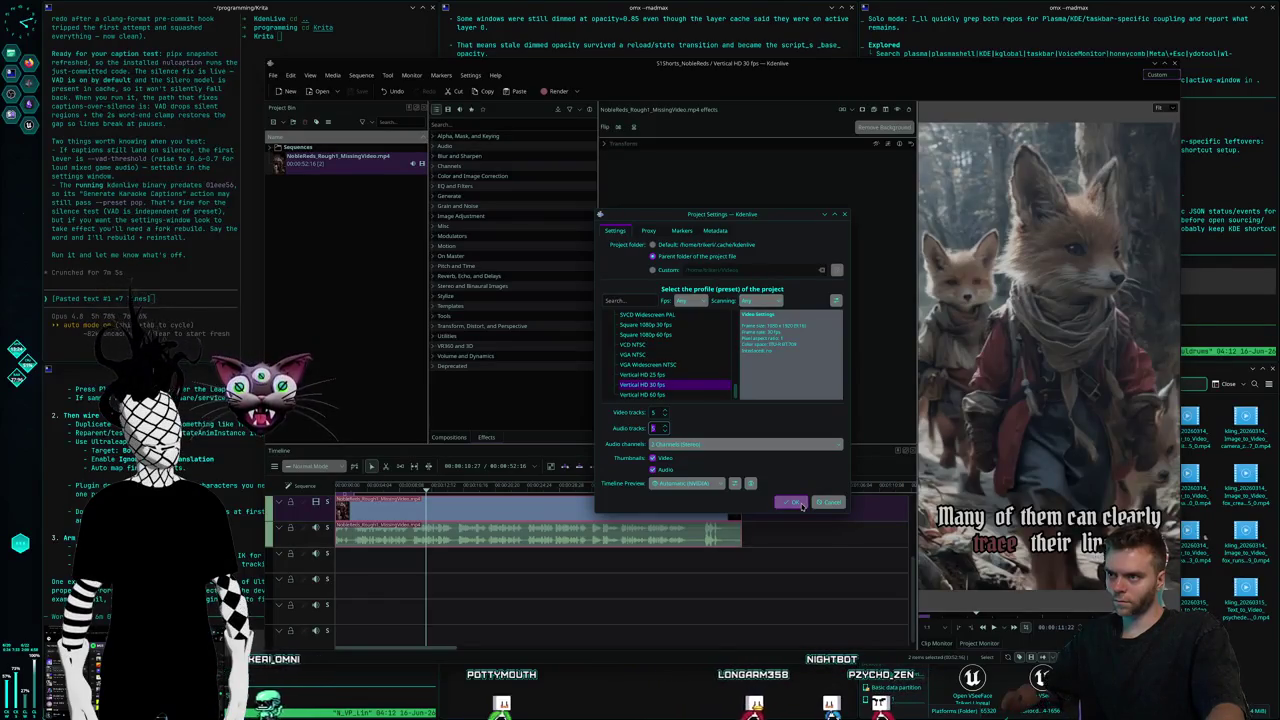
pyautogui.click(796, 503)
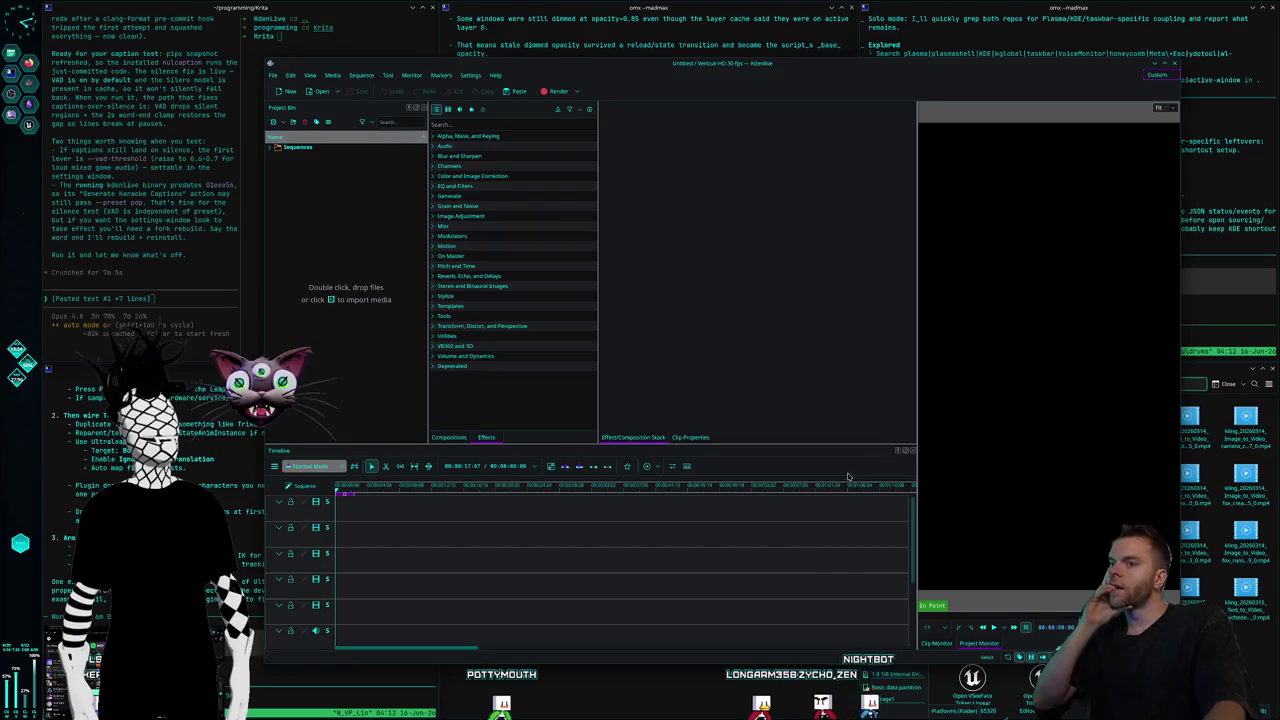
# Save as S1Shorts_Outro in Video Productions > Nuldrums > CreatureShorts > Outro, accepting the cache-move warning
pyautogui.click(273, 75)
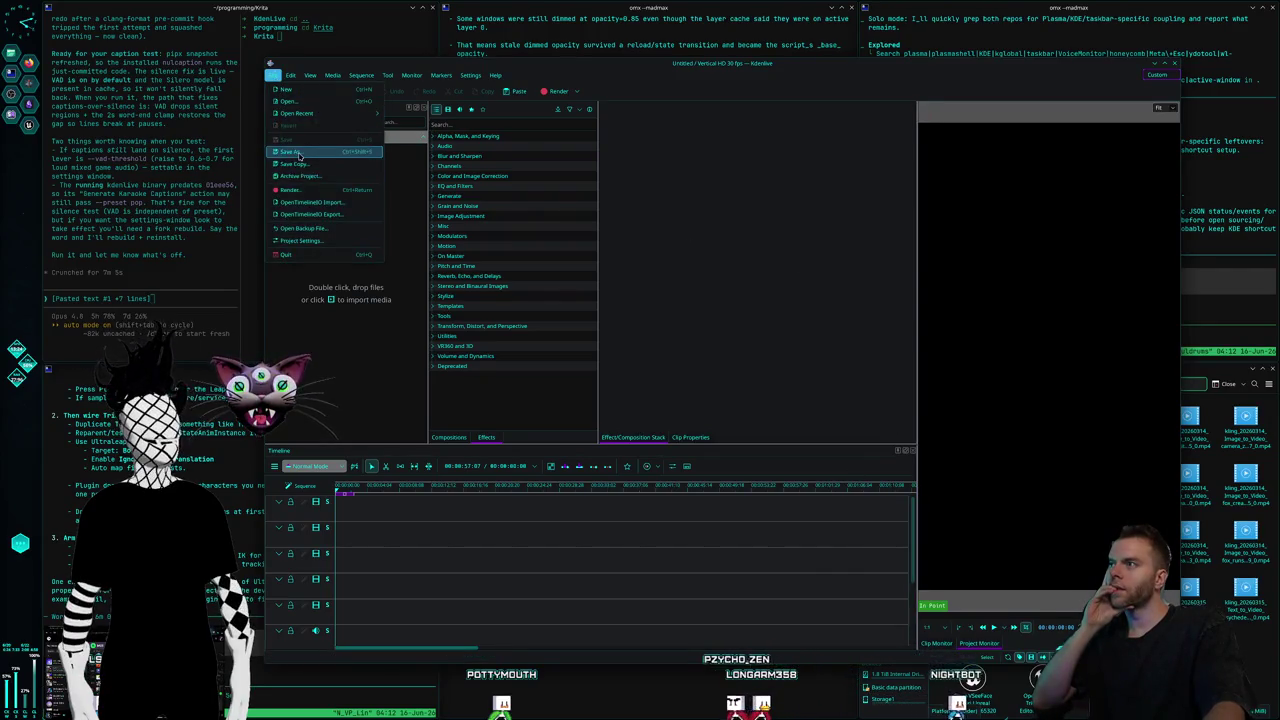
pyautogui.click(300, 158)
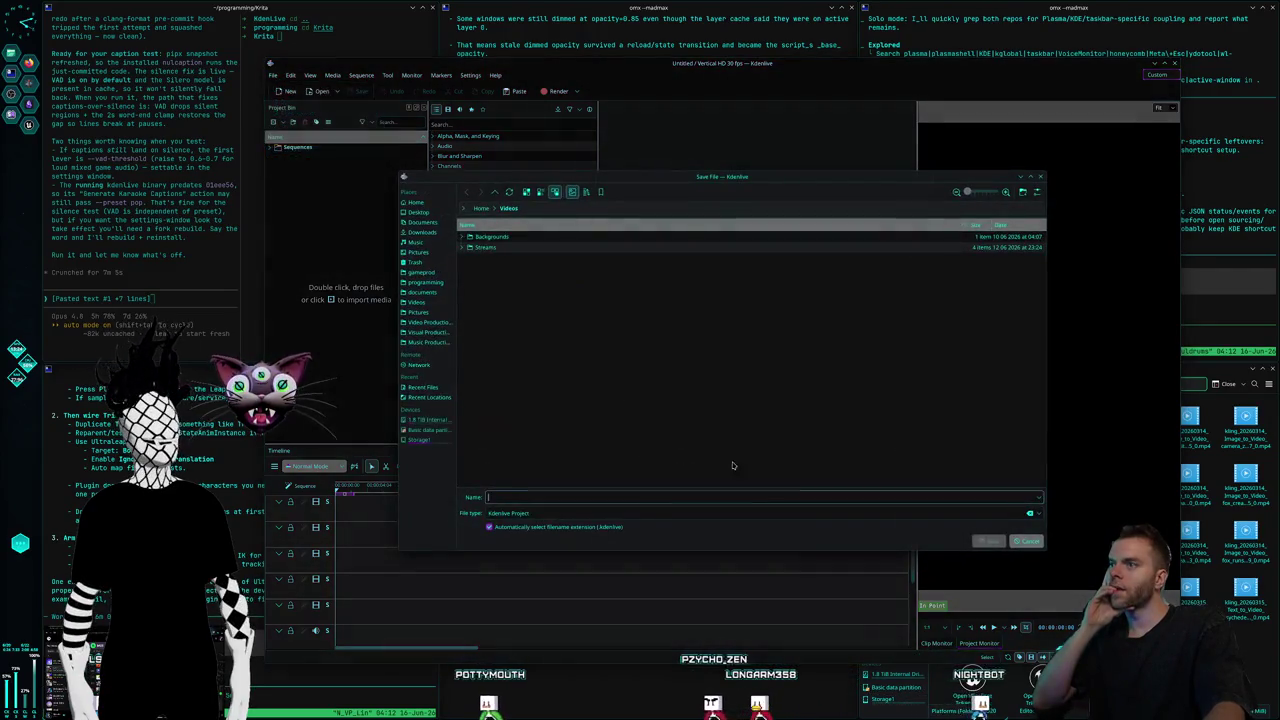
pyautogui.click(428, 322)
pyautogui.doubleClick(506, 269)
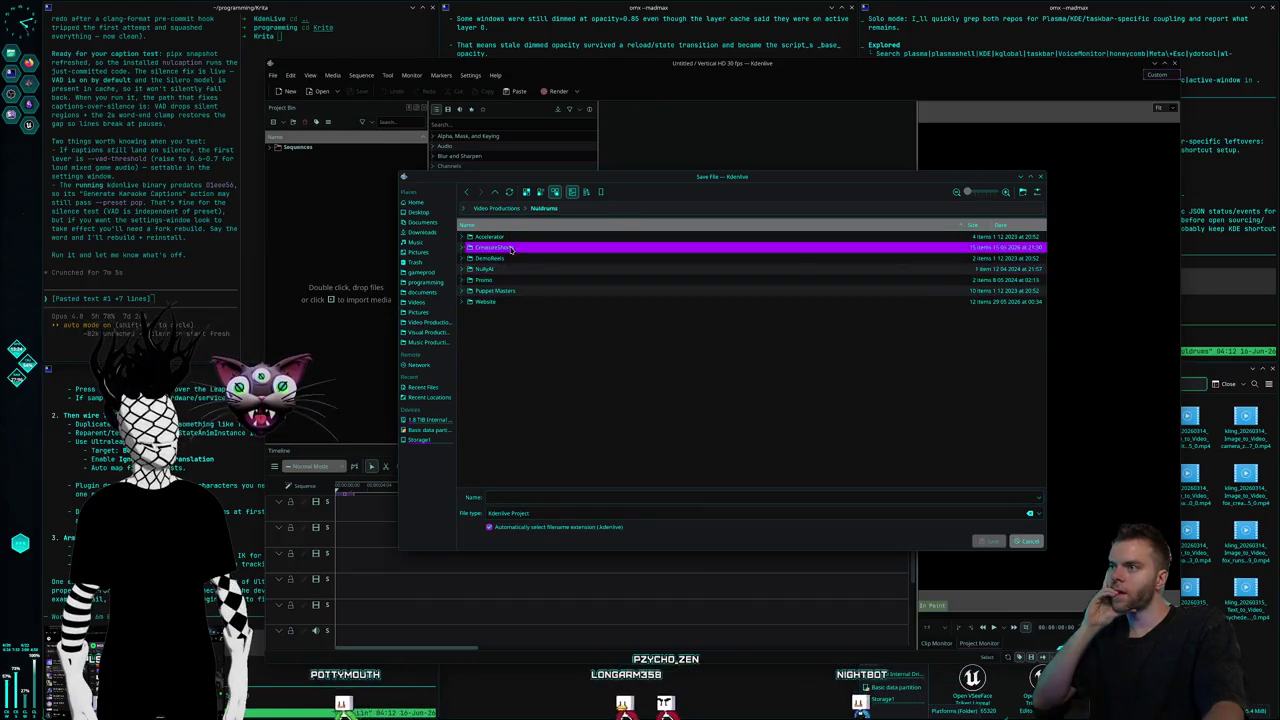
pyautogui.doubleClick(506, 237)
pyautogui.doubleClick(508, 325)
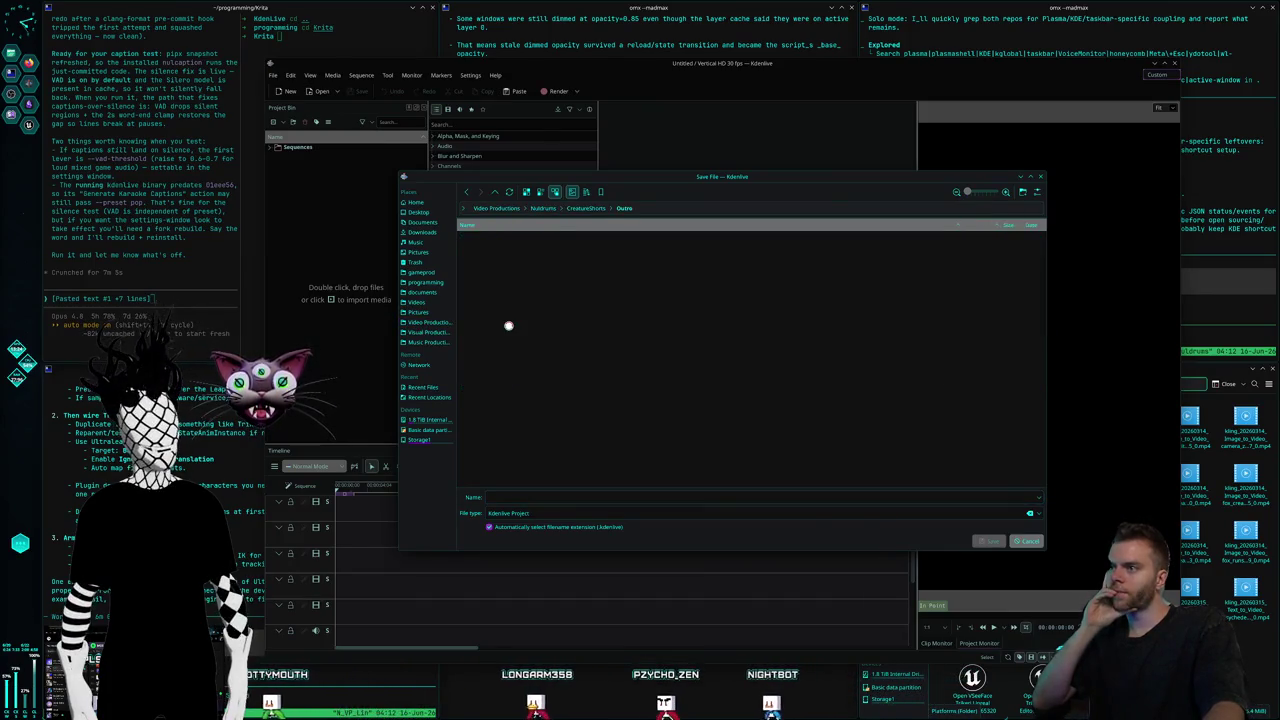
pyautogui.click(549, 498)
pyautogui.write('S1Shorts_Outro')
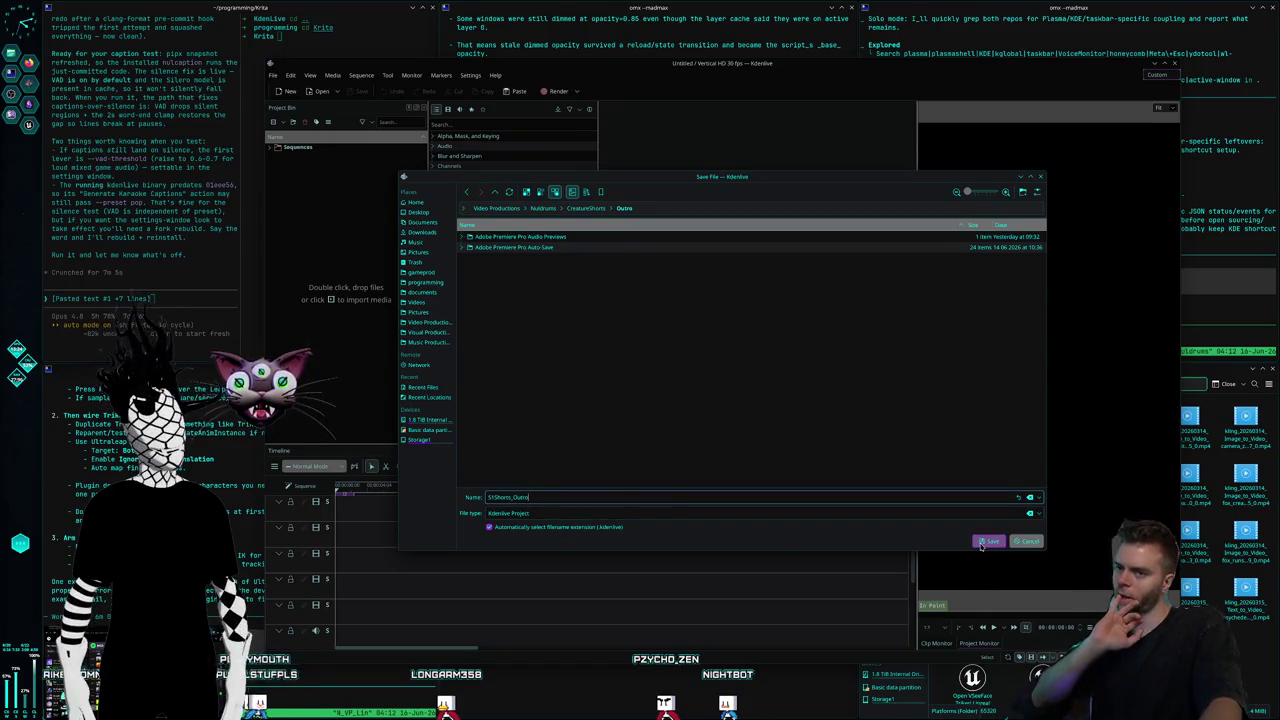
pyautogui.press('Return')
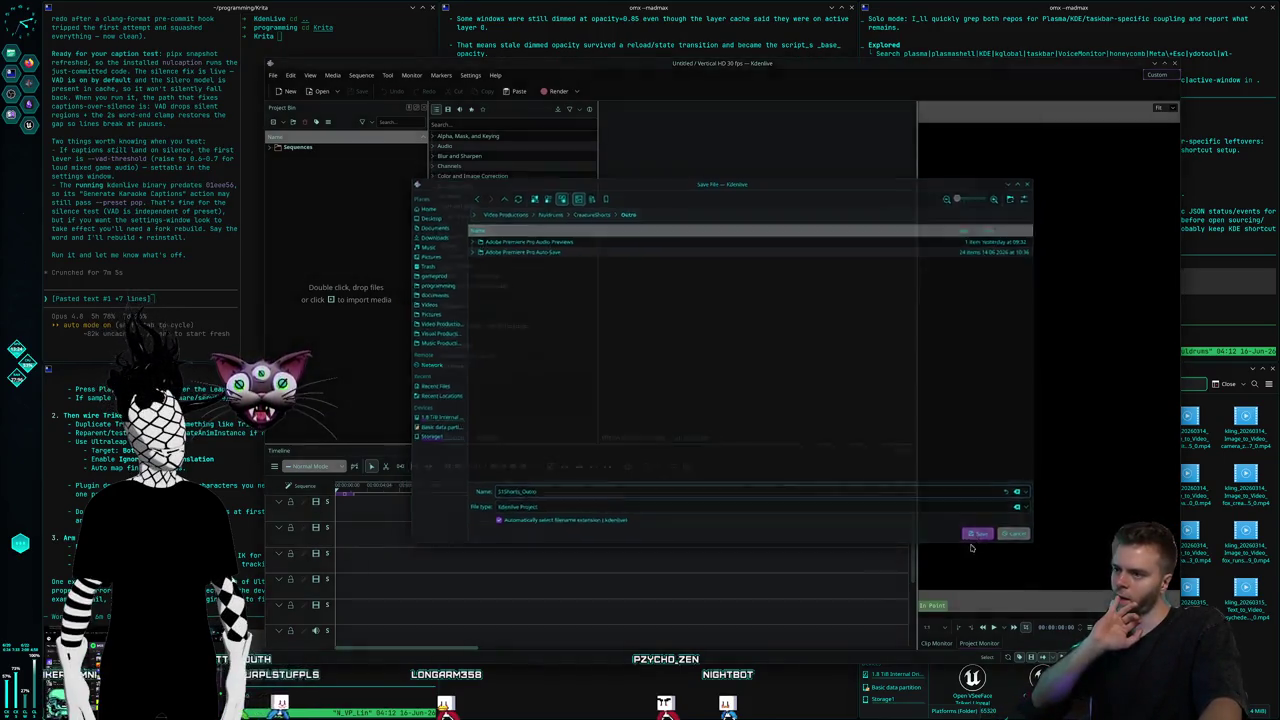
pyautogui.click(777, 387)
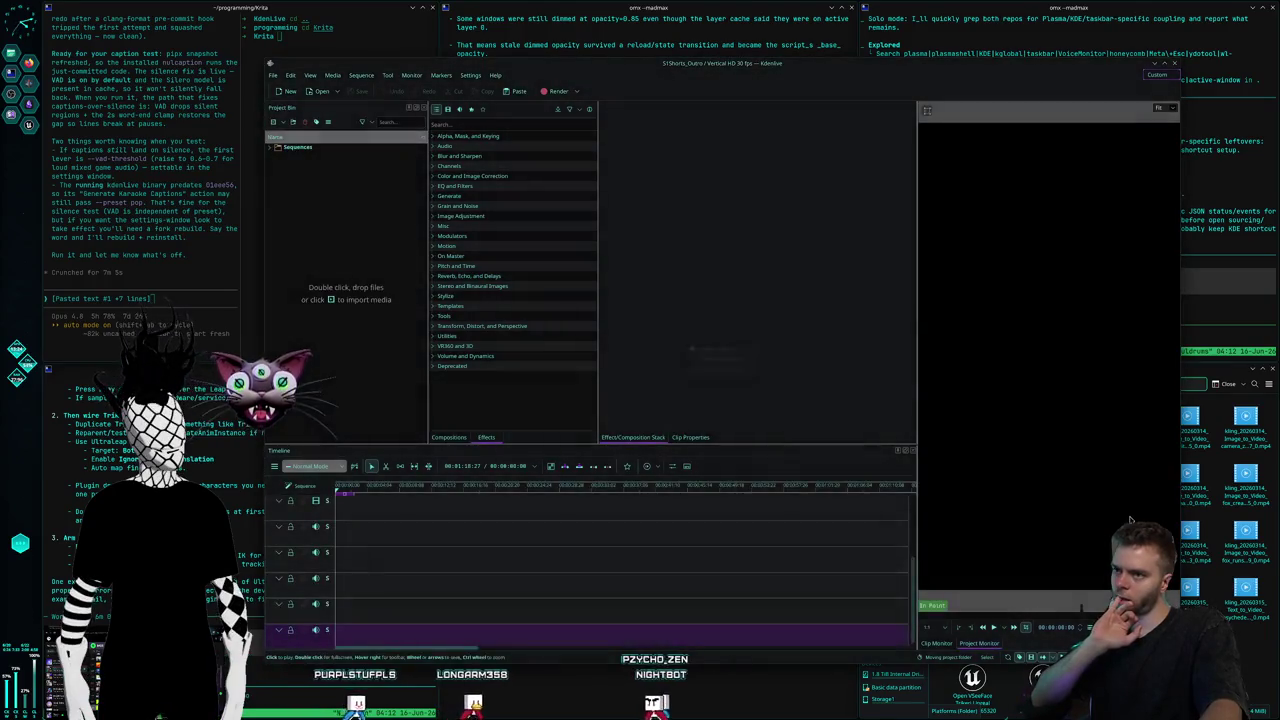
# Add LandOutro_Rough1_MissingVideo.mp4 from Creatures > Land Outro at the start of the lowest video track
pyautogui.click(1203, 384)
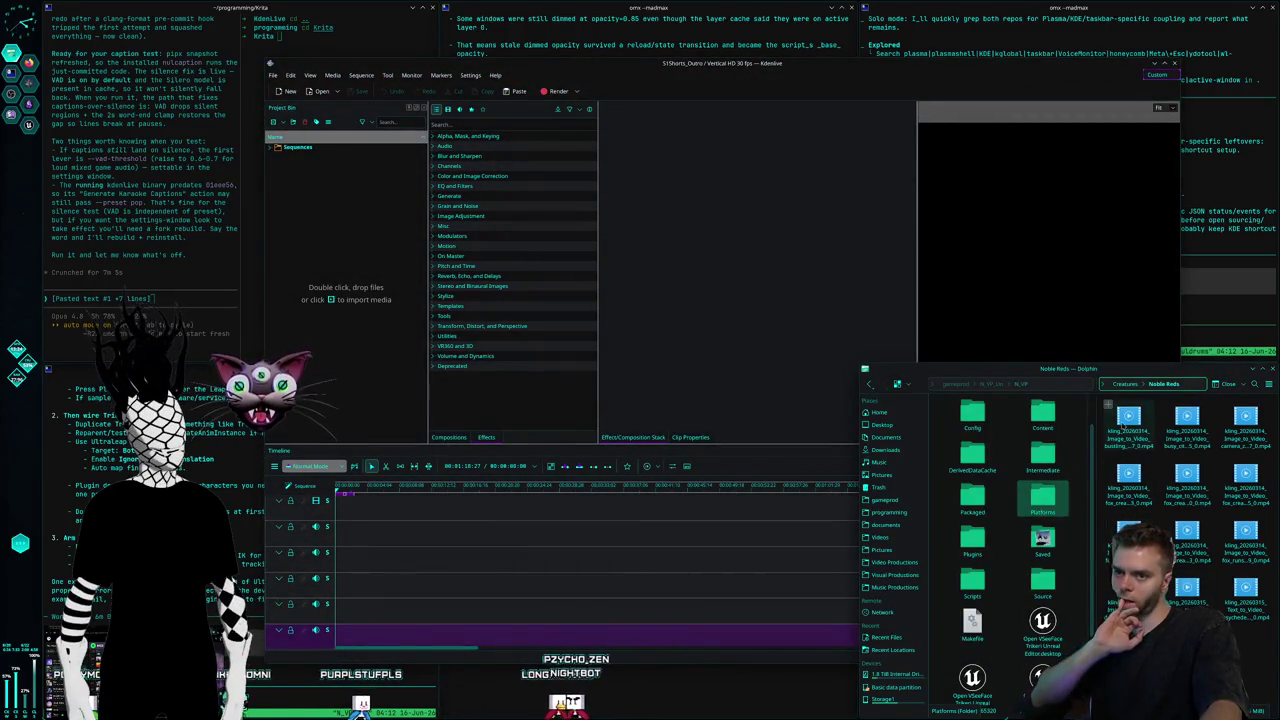
pyautogui.click(1126, 384)
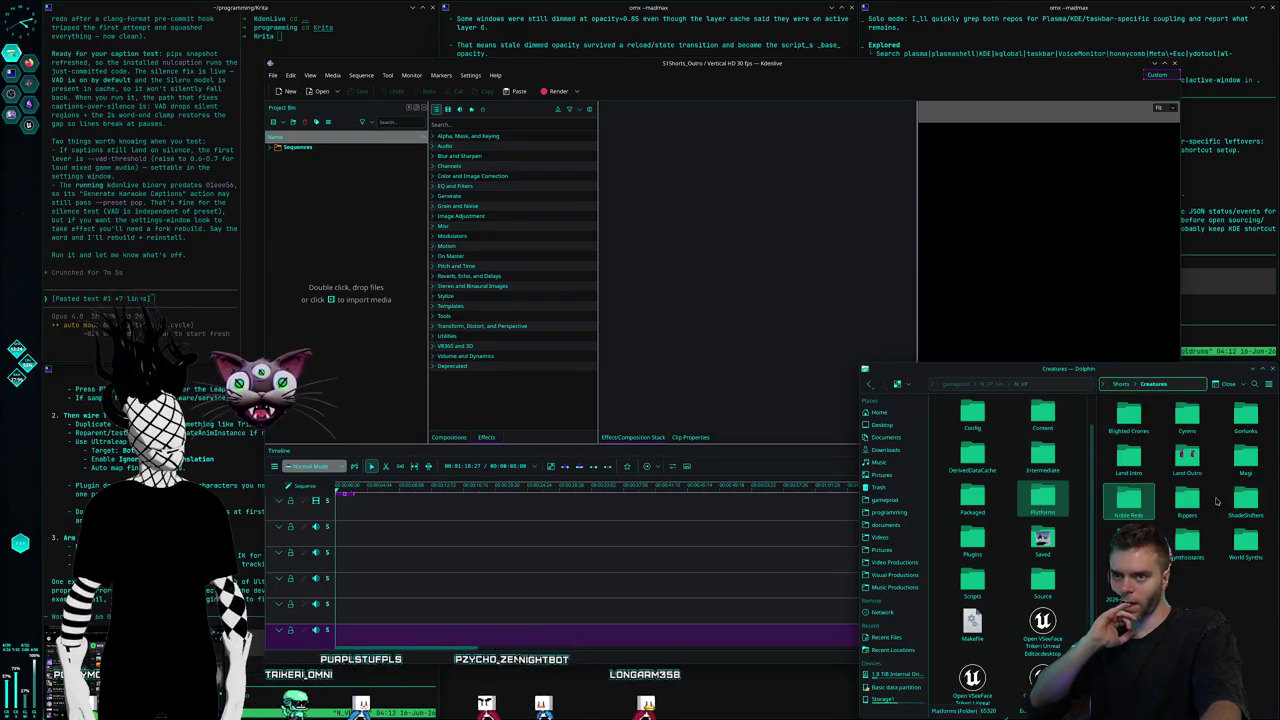
pyautogui.doubleClick(1187, 455)
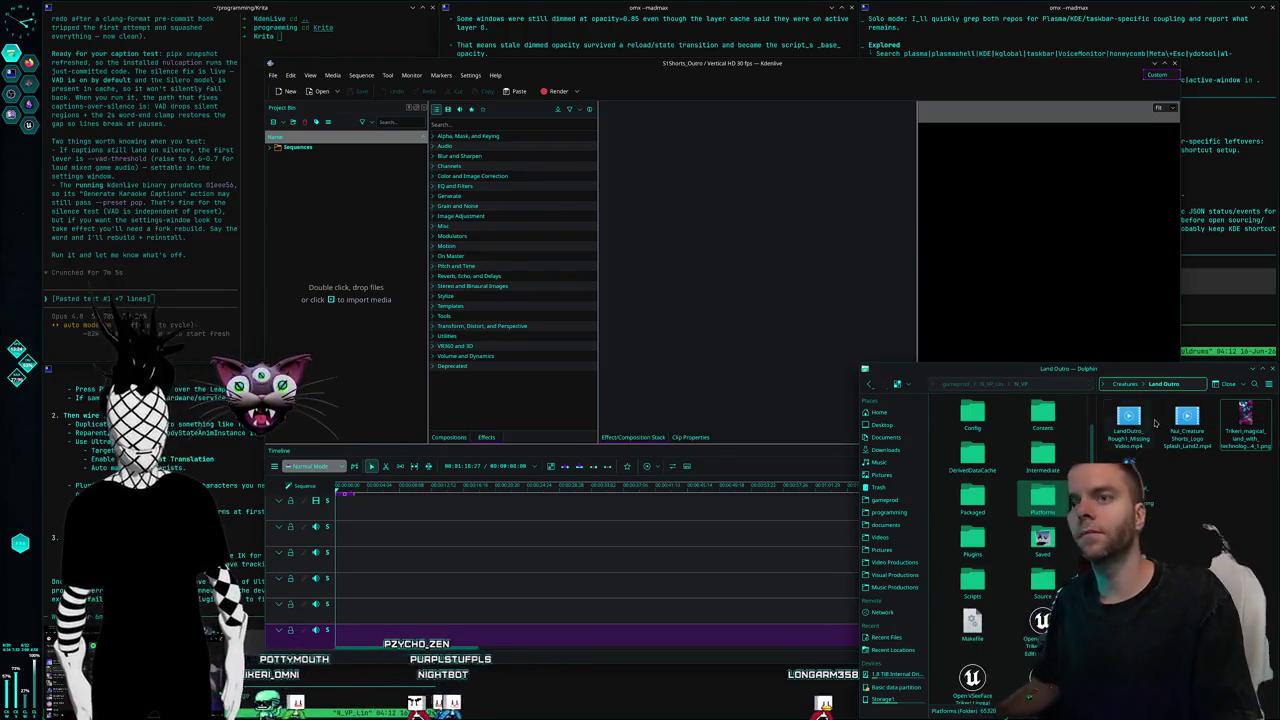
pyautogui.moveTo(1133, 450); pyautogui.dragTo(366, 511)
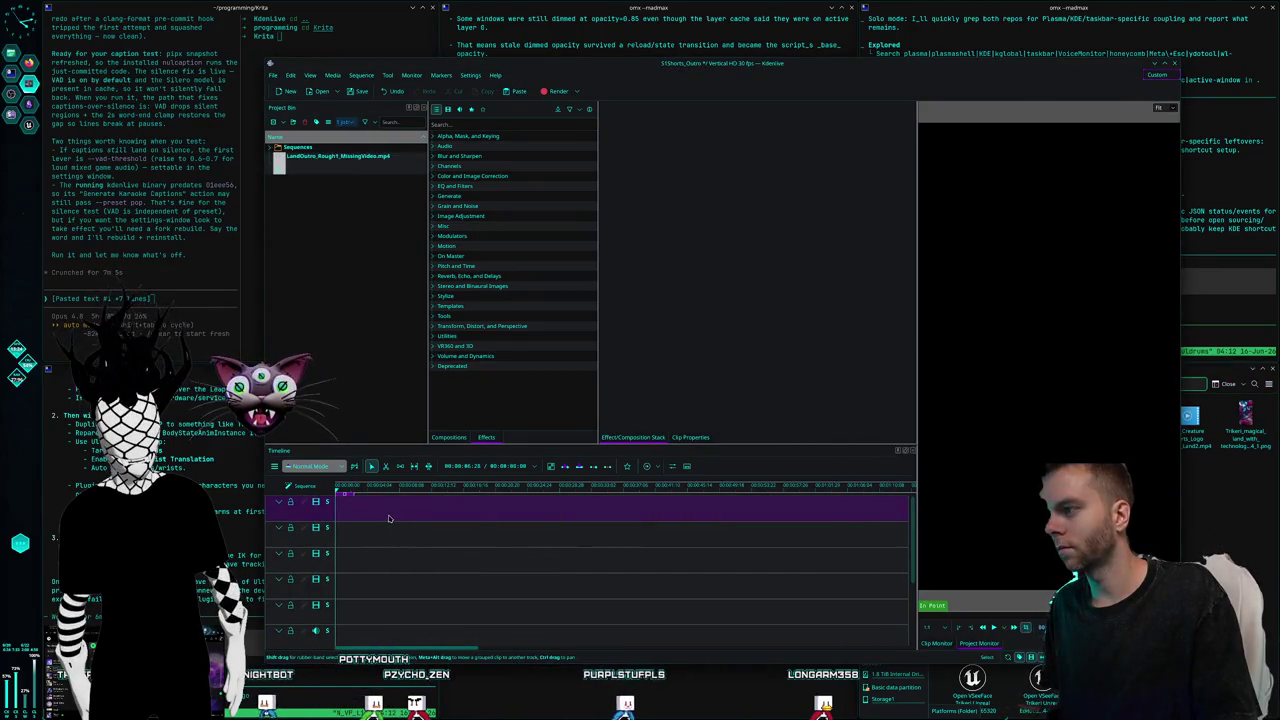
pyautogui.moveTo(404, 509)
pyautogui.mouseDown()
pyautogui.moveTo(370, 508)
pyautogui.moveTo(364, 607)
pyautogui.mouseUp()
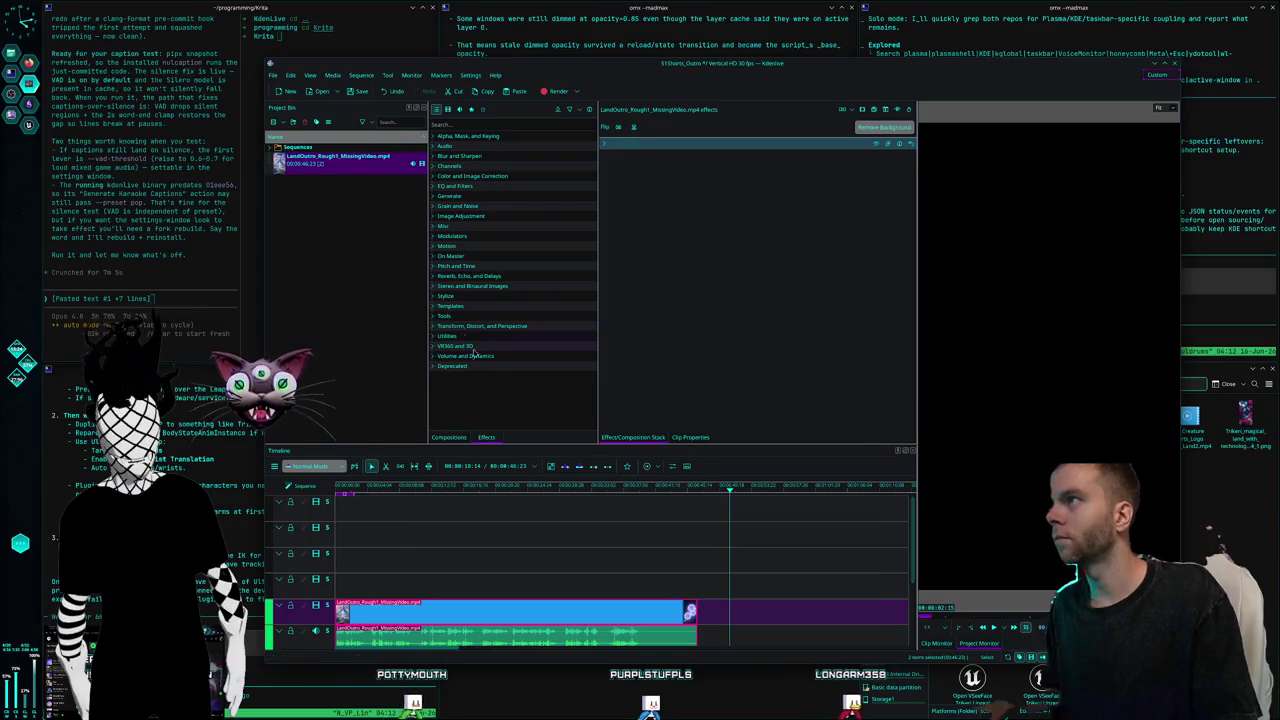
# Save the project with Ctrl+S and bring up Project Settings
pyautogui.hotkey('ctrl', 's')
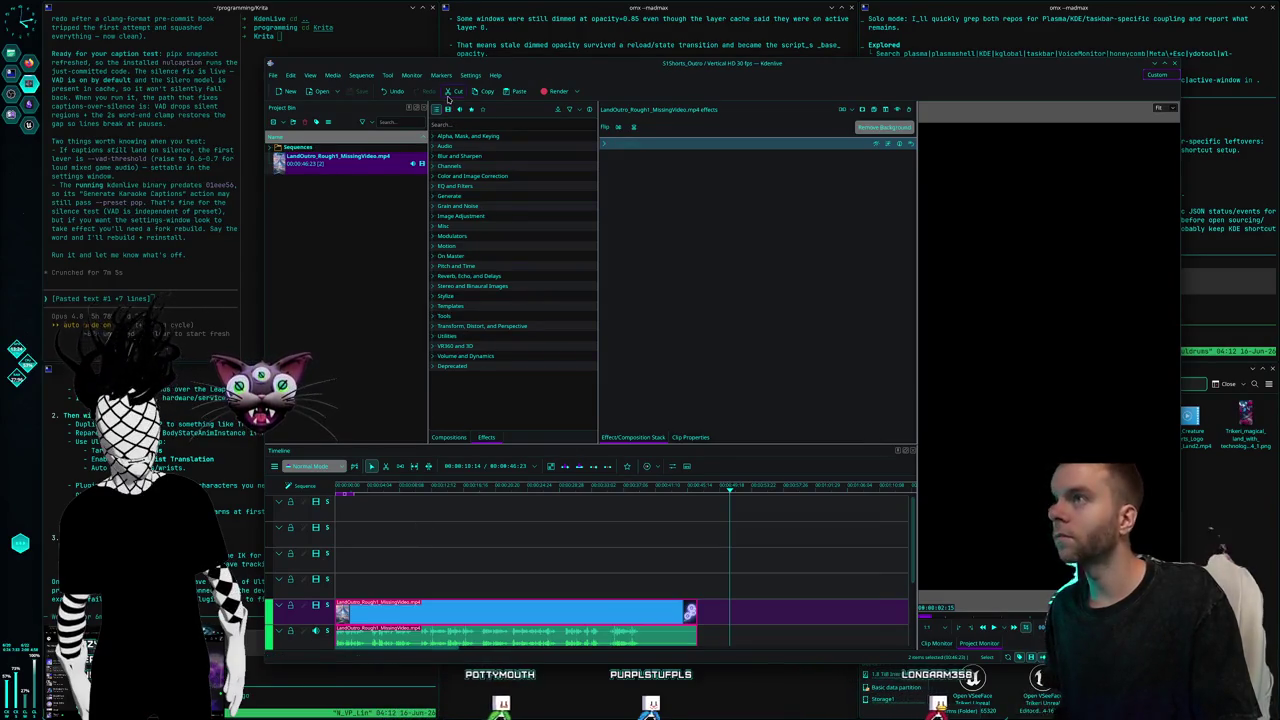
pyautogui.click(271, 76)
pyautogui.click(286, 91)
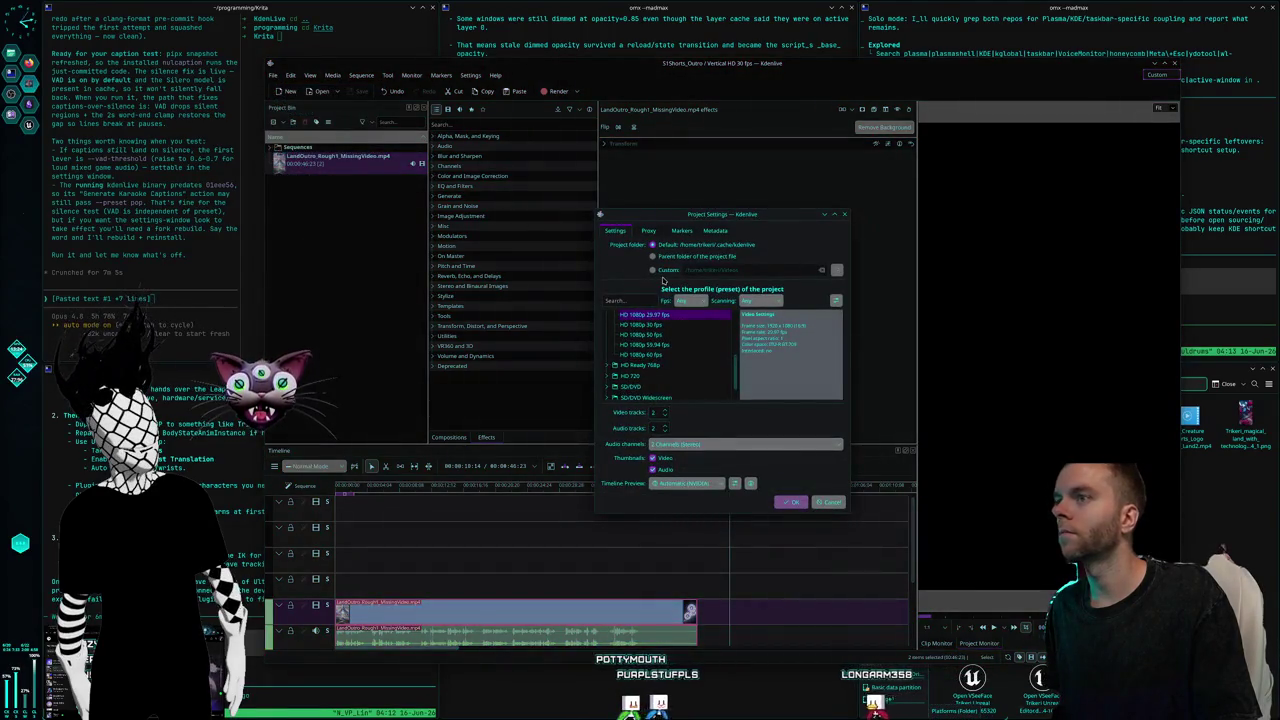
# Start a new project with the Vertical HD 30 fps profile and 5 video/5 audio tracks
pyautogui.scroll(-1, 645, 370)
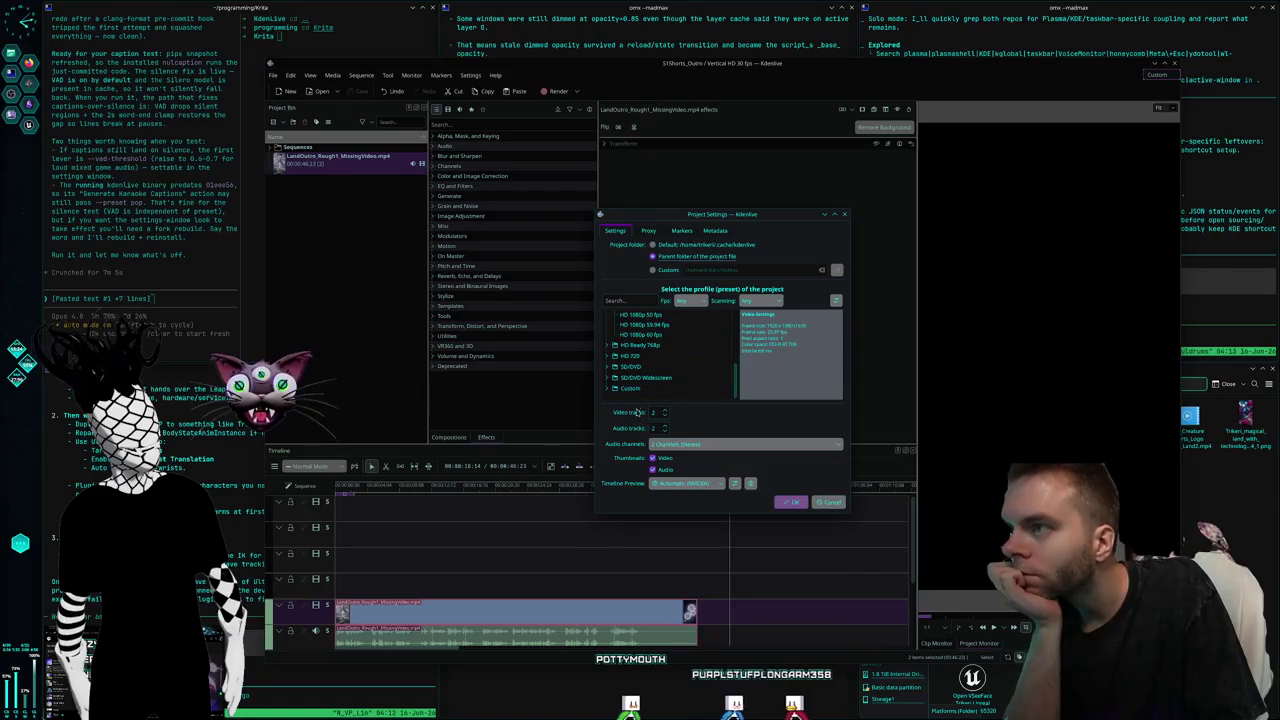
pyautogui.click(606, 389)
pyautogui.scroll(-3, 679, 367)
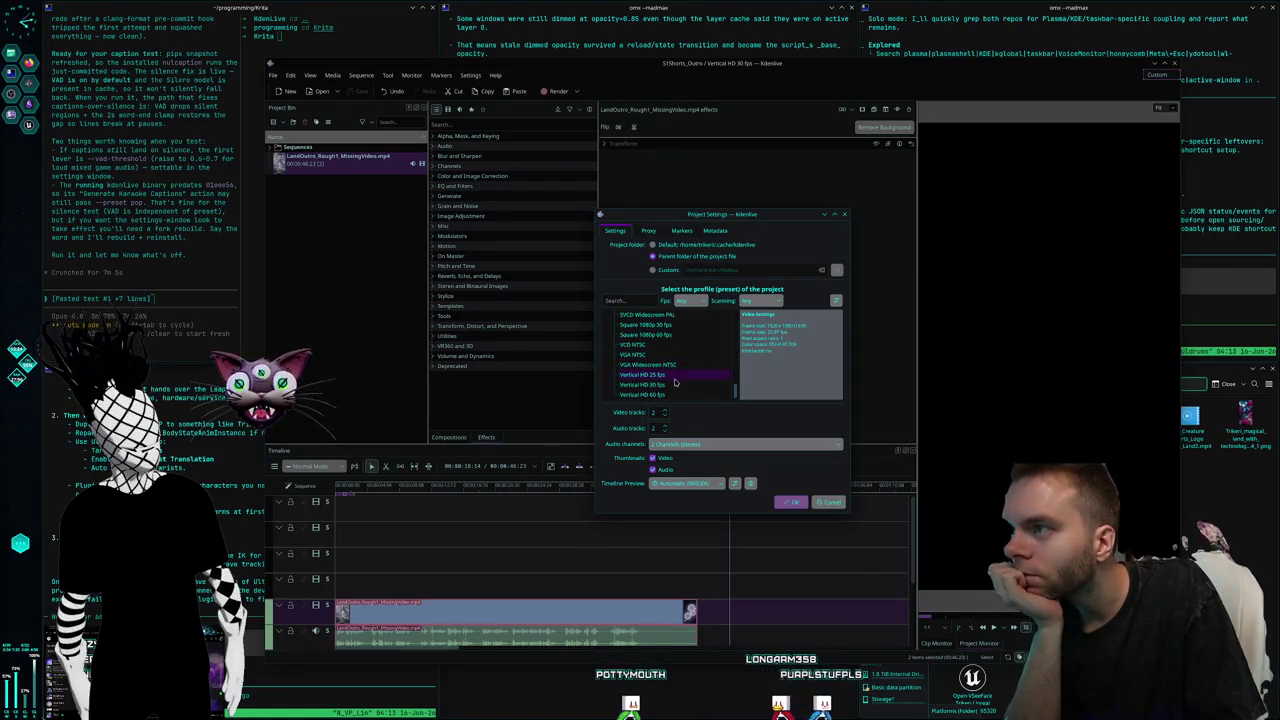
pyautogui.click(666, 413)
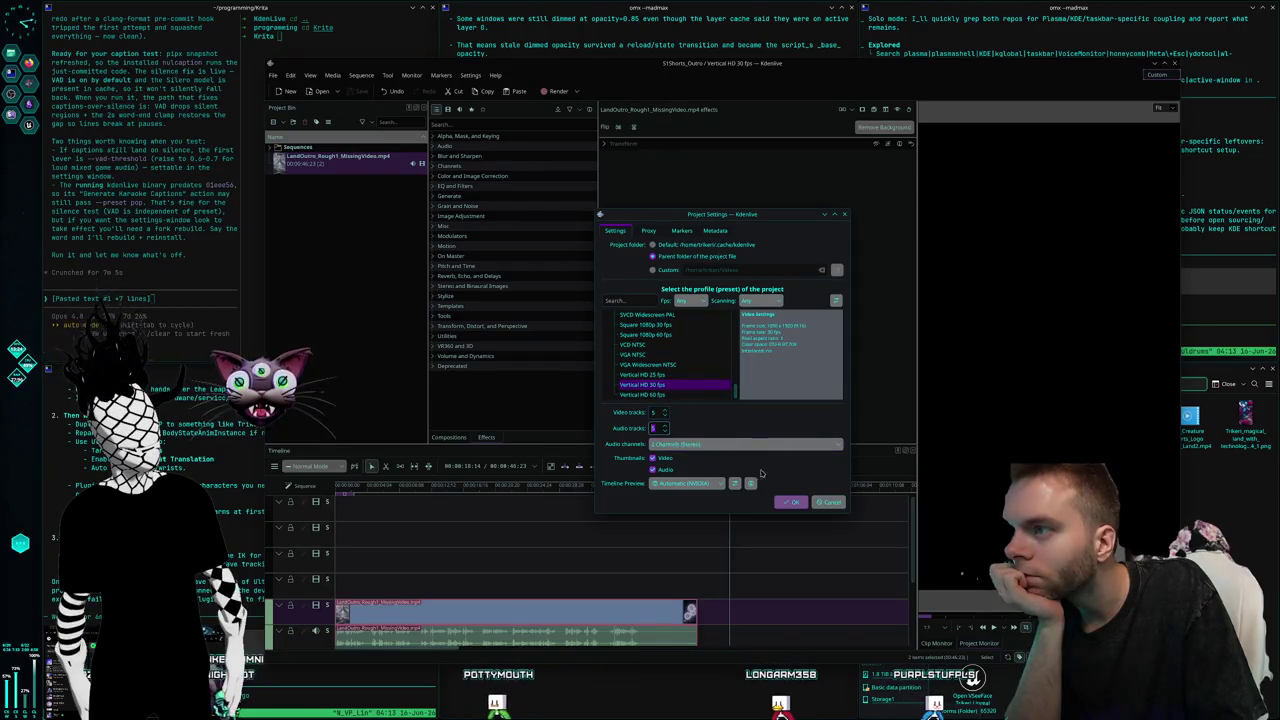
pyautogui.click(789, 502)
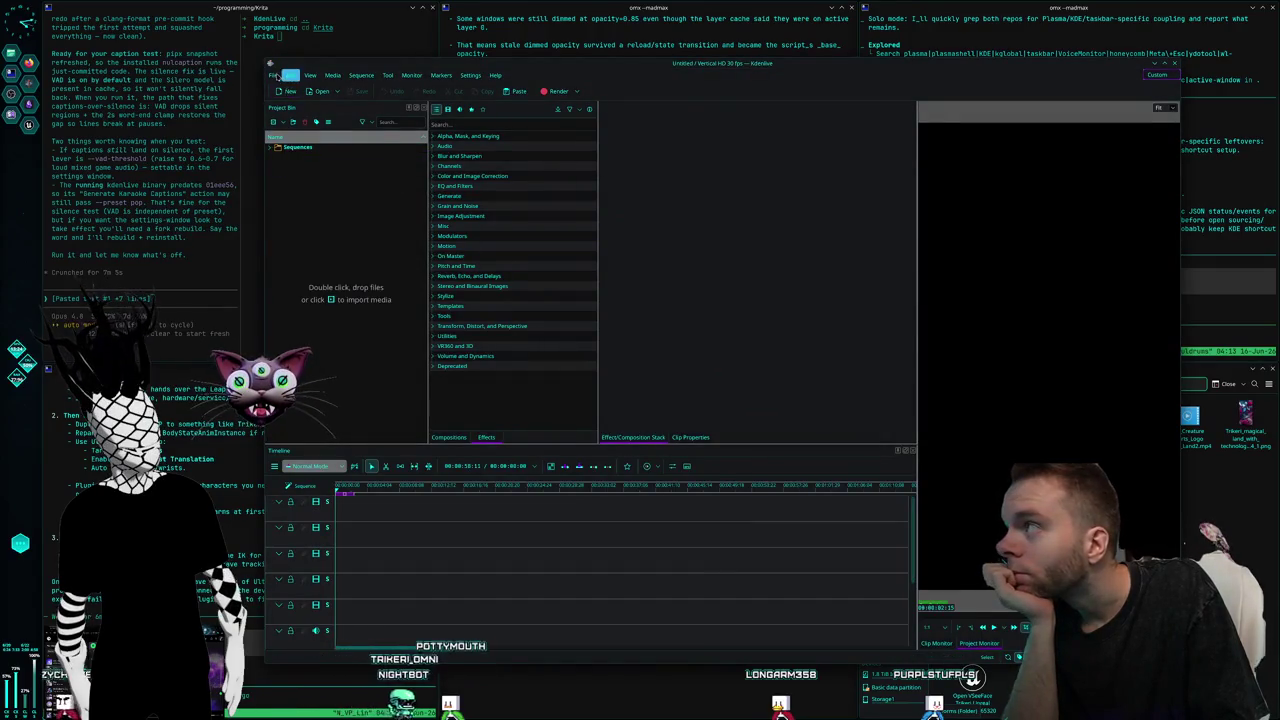
# Save it as S1Shorts_ShadeShifters in Video Productions > Nuldrums > CreatureShorts > Shade Shifters
pyautogui.click(272, 75)
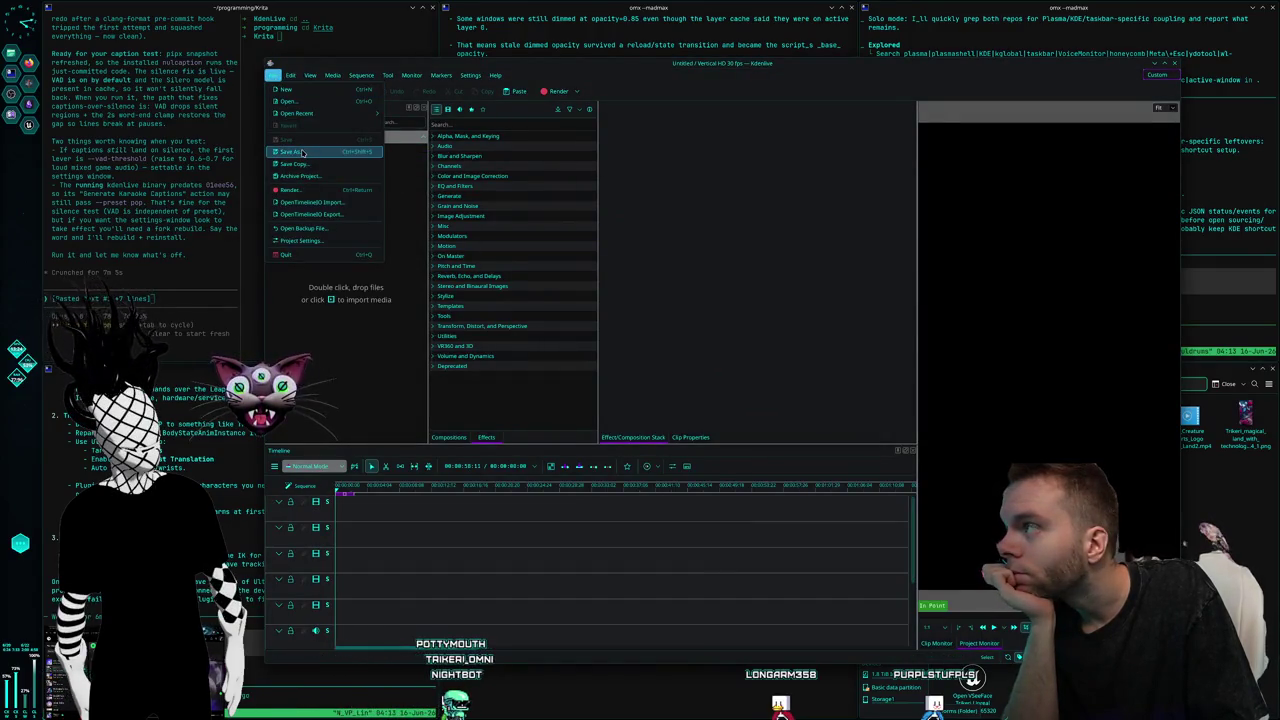
pyautogui.click(292, 151)
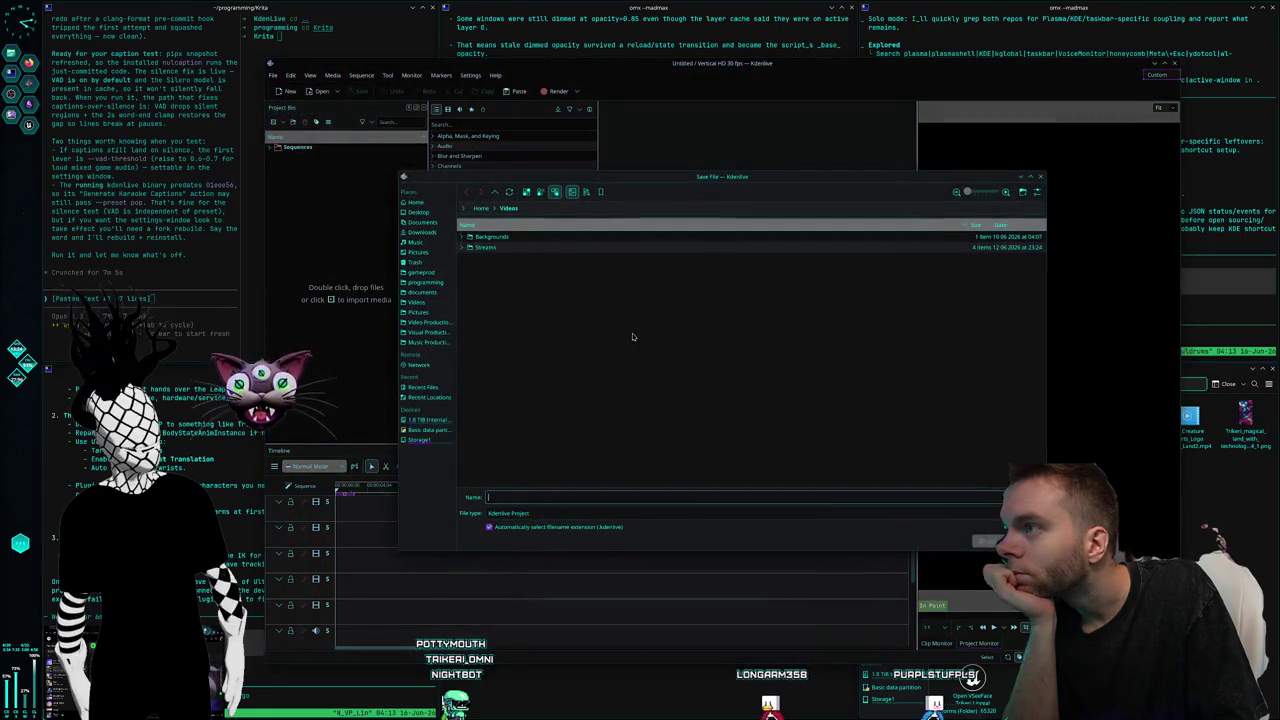
pyautogui.click(430, 322)
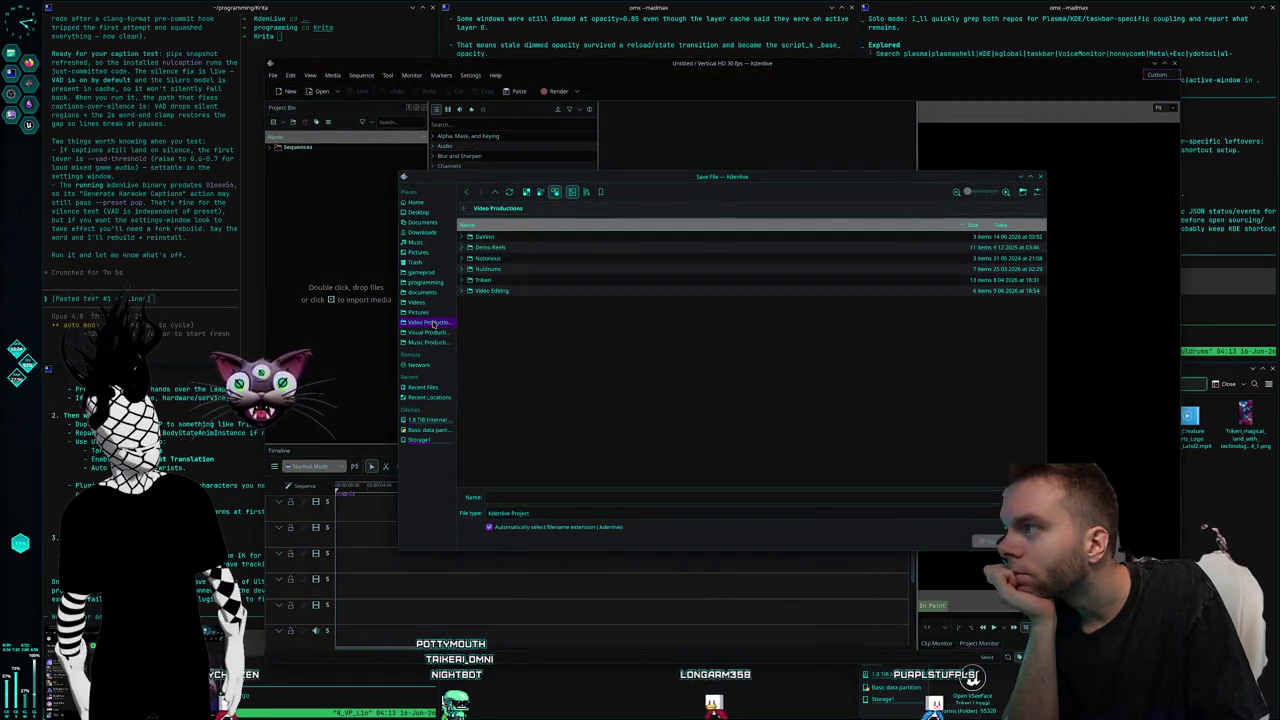
pyautogui.doubleClick(507, 271)
pyautogui.doubleClick(515, 250)
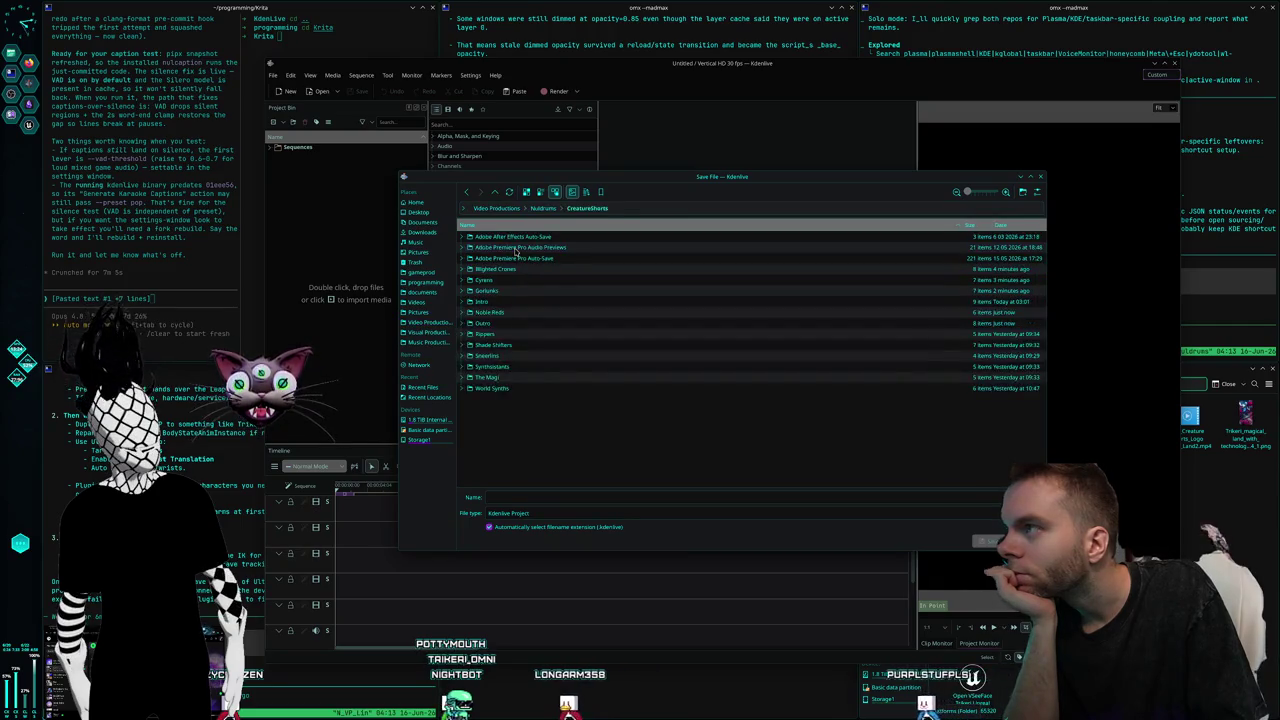
pyautogui.doubleClick(523, 345)
pyautogui.click(590, 497)
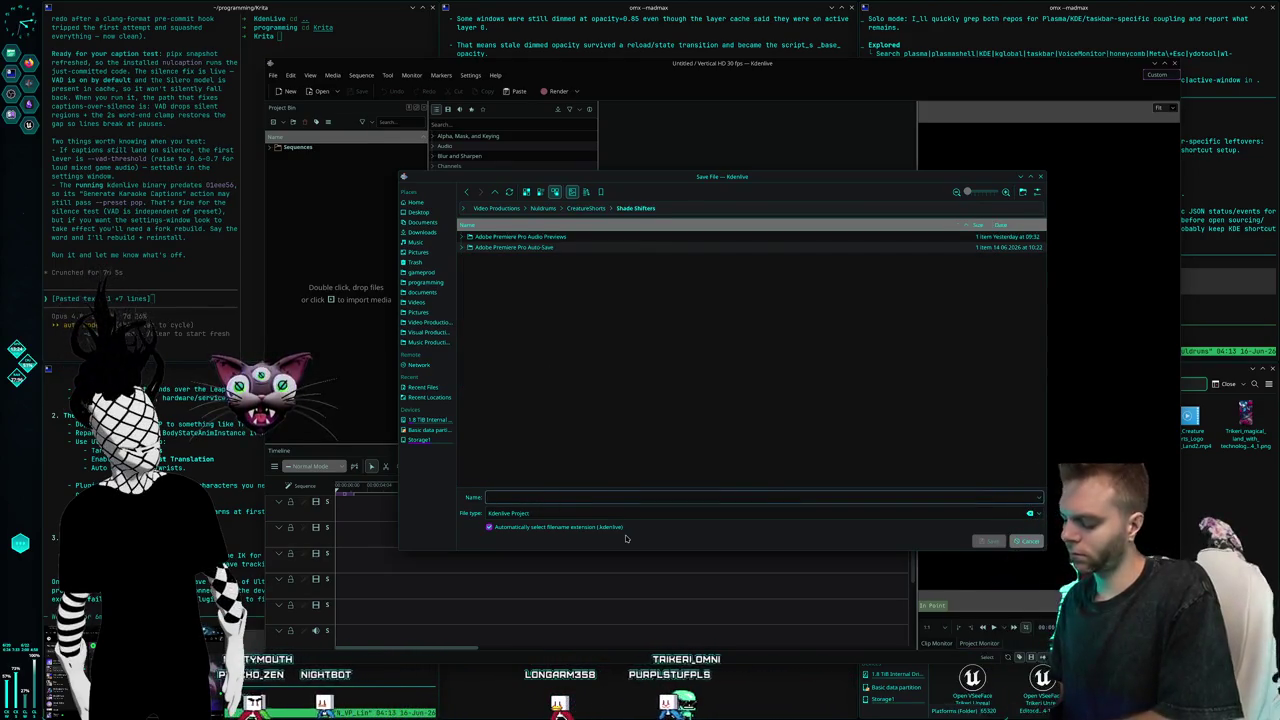
pyautogui.write('SSSHorts_ShadeShifters')
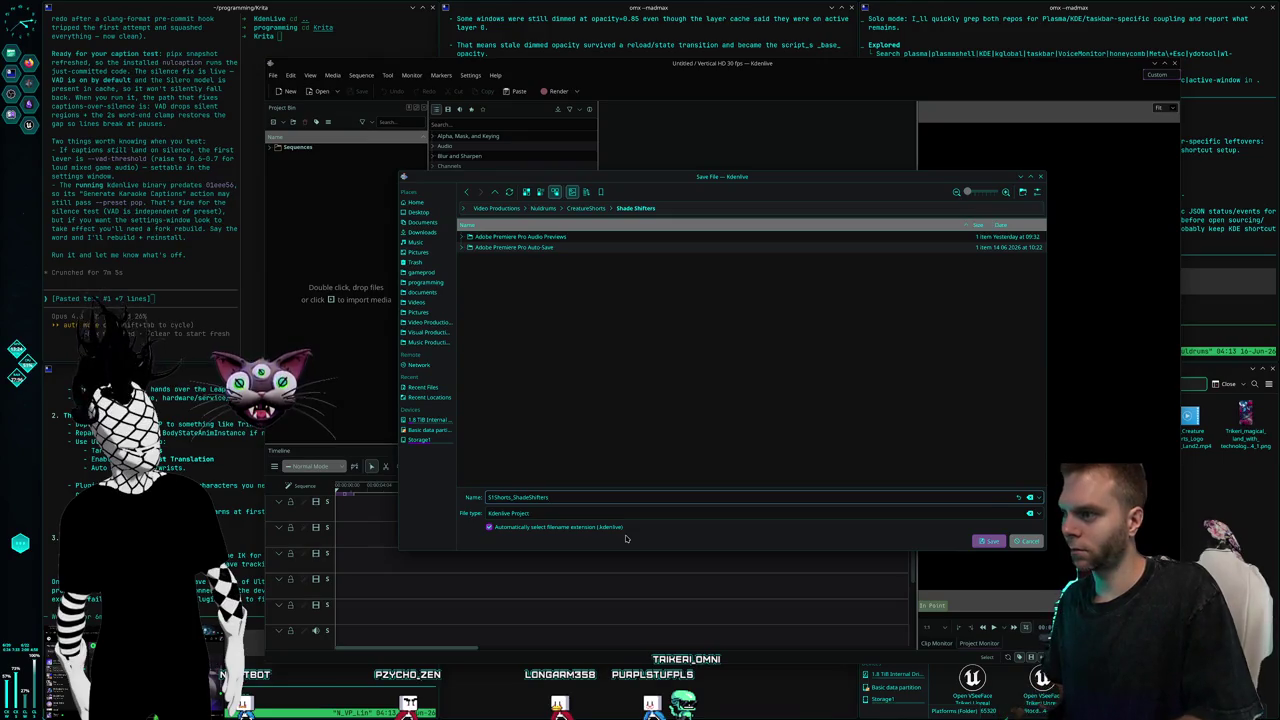
pyautogui.press('Return')
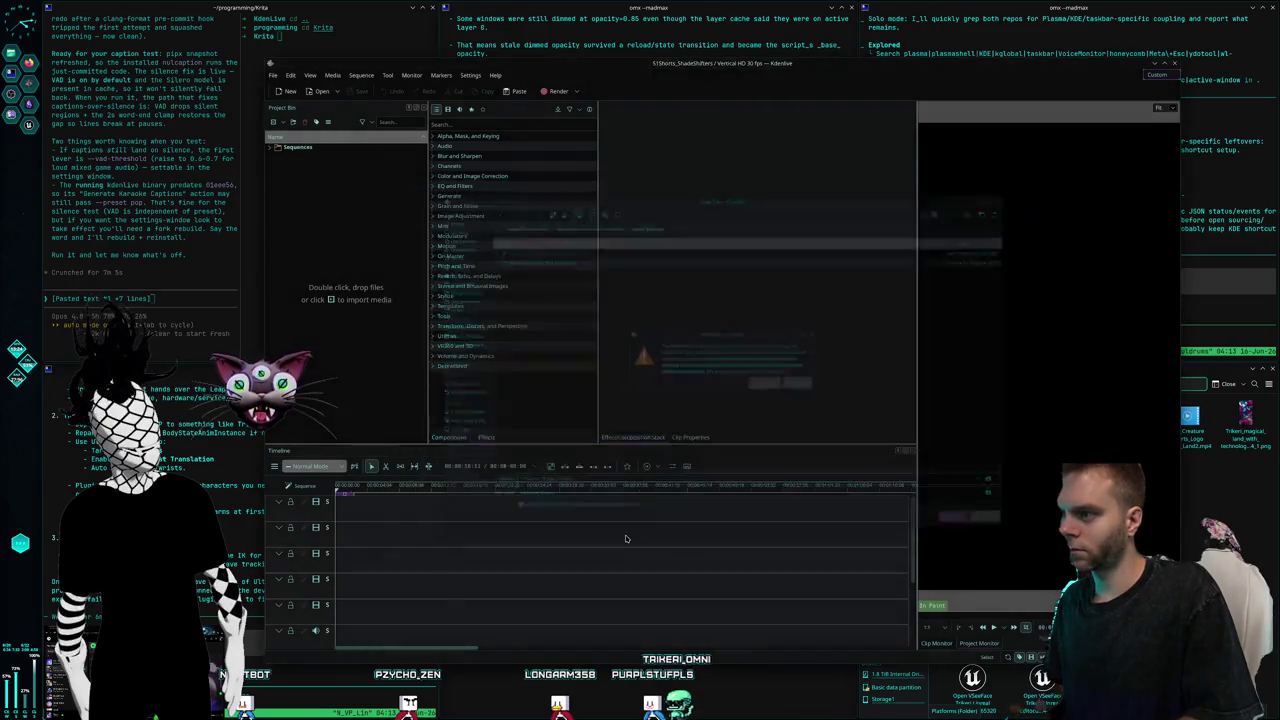
# Accept moving the cache files to finish saving S1Shorts_ShadeShifters
pyautogui.click(773, 387)
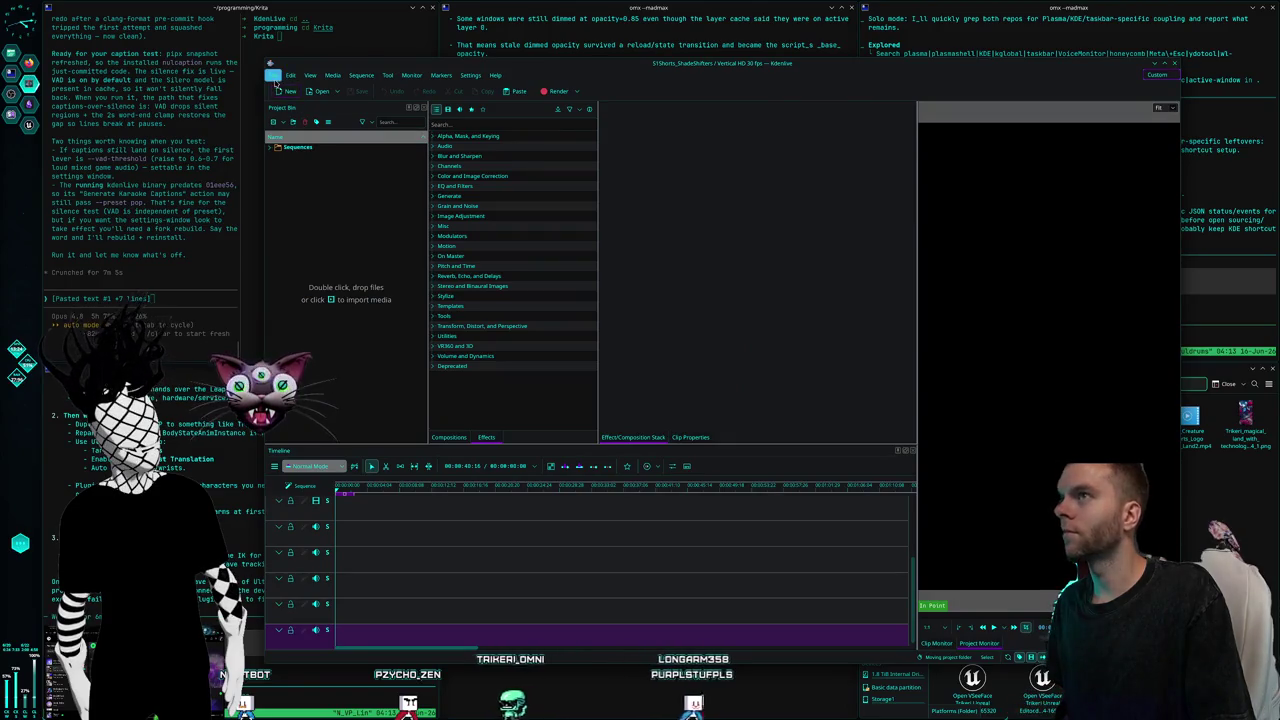
pyautogui.click(274, 76)
pyautogui.press('Escape')
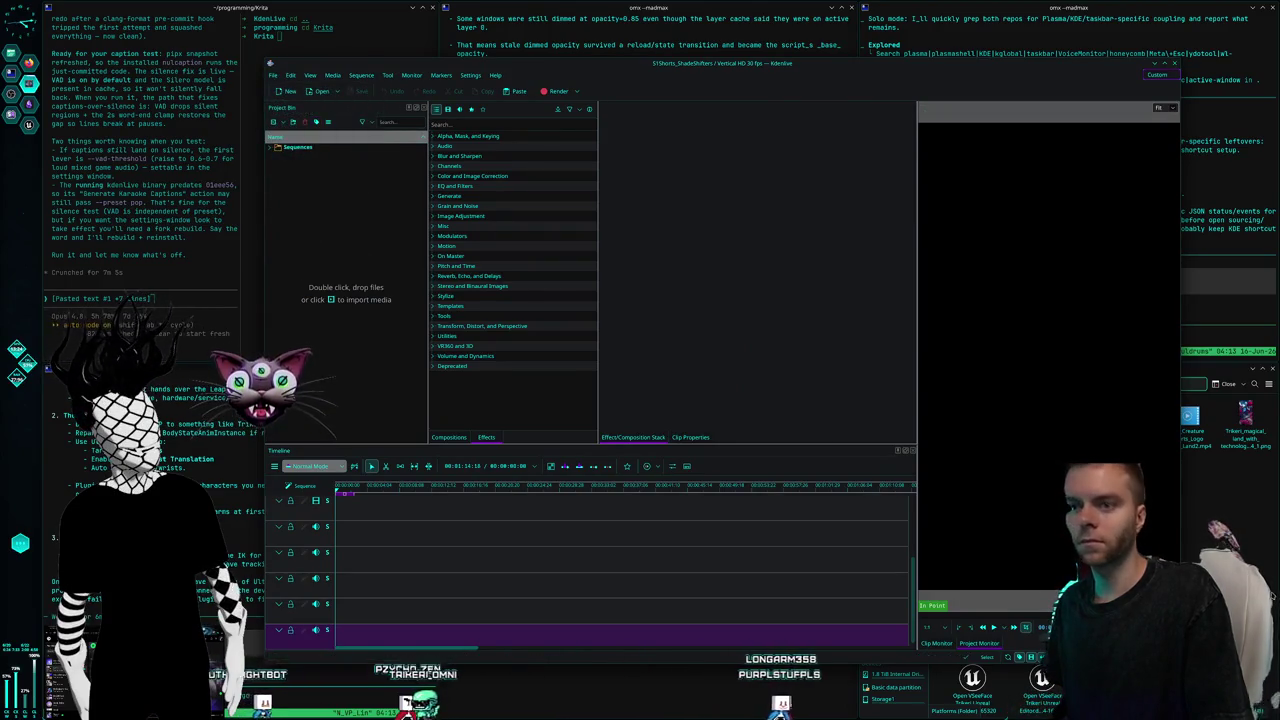
# Add ShadeShifters_Rough1_MissingVideo.mp4 from the ShadeShifters folder, starting at 00:00 on the timeline
pyautogui.click(1190, 384)
pyautogui.click(1140, 384)
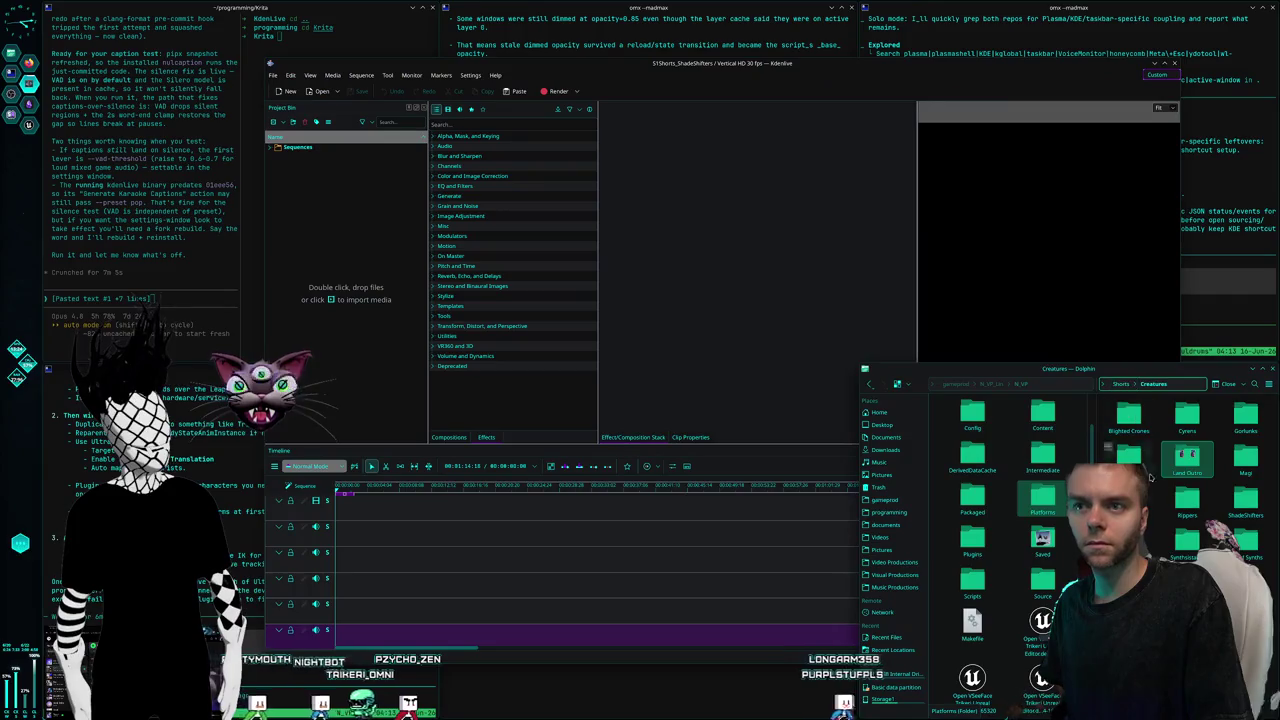
pyautogui.click(1198, 520)
pyautogui.scroll(-3, 1198, 520)
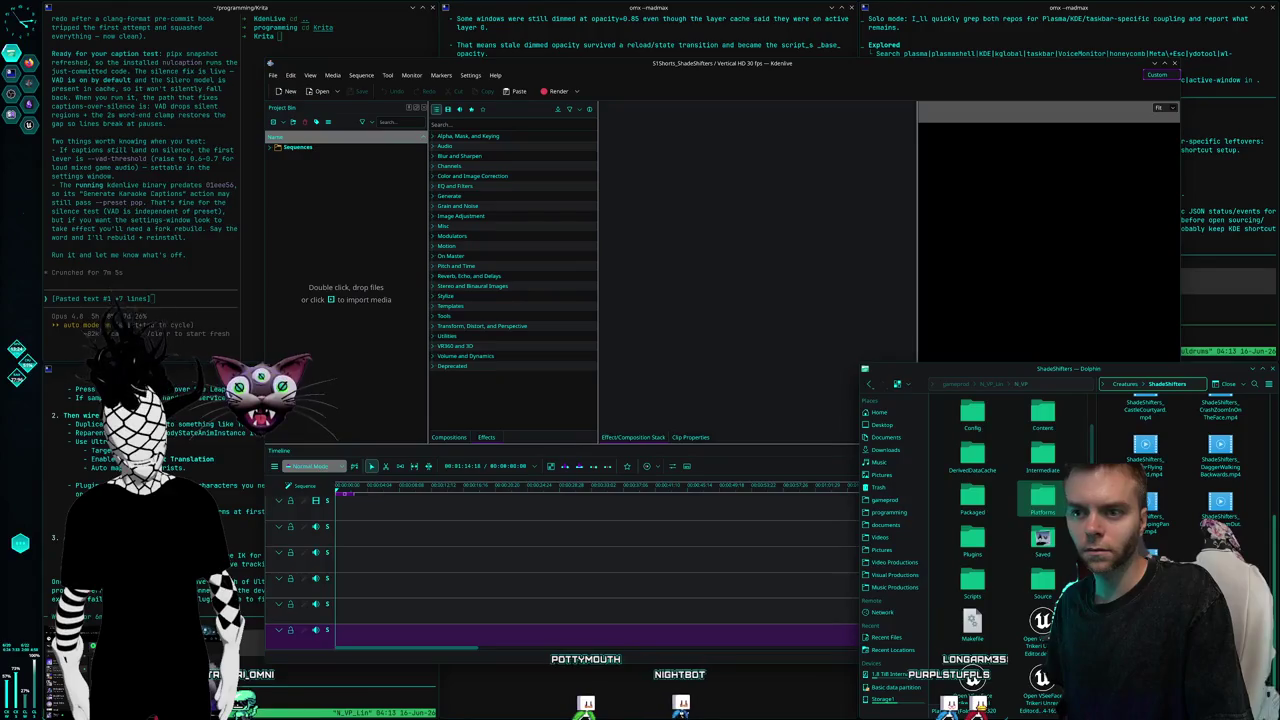
pyautogui.moveTo(760, 640); pyautogui.dragTo(366, 508)
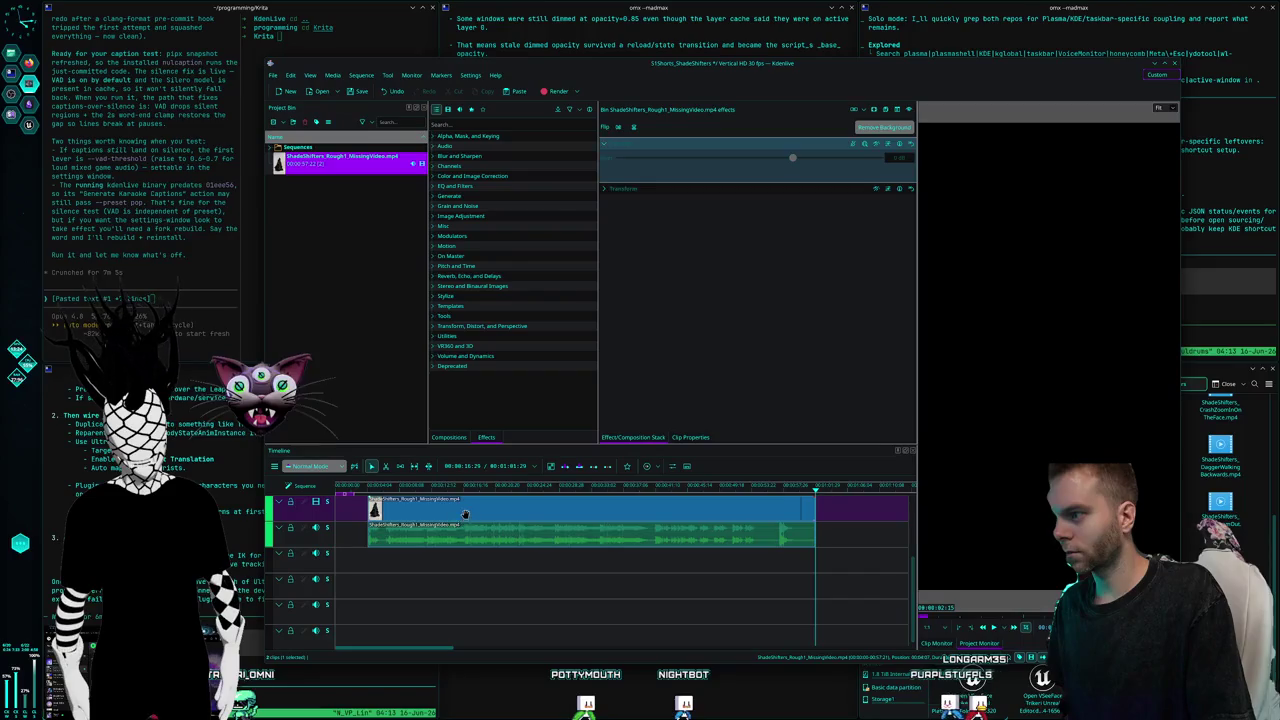
pyautogui.moveTo(465, 514); pyautogui.dragTo(433, 514)
pyautogui.click(470, 605)
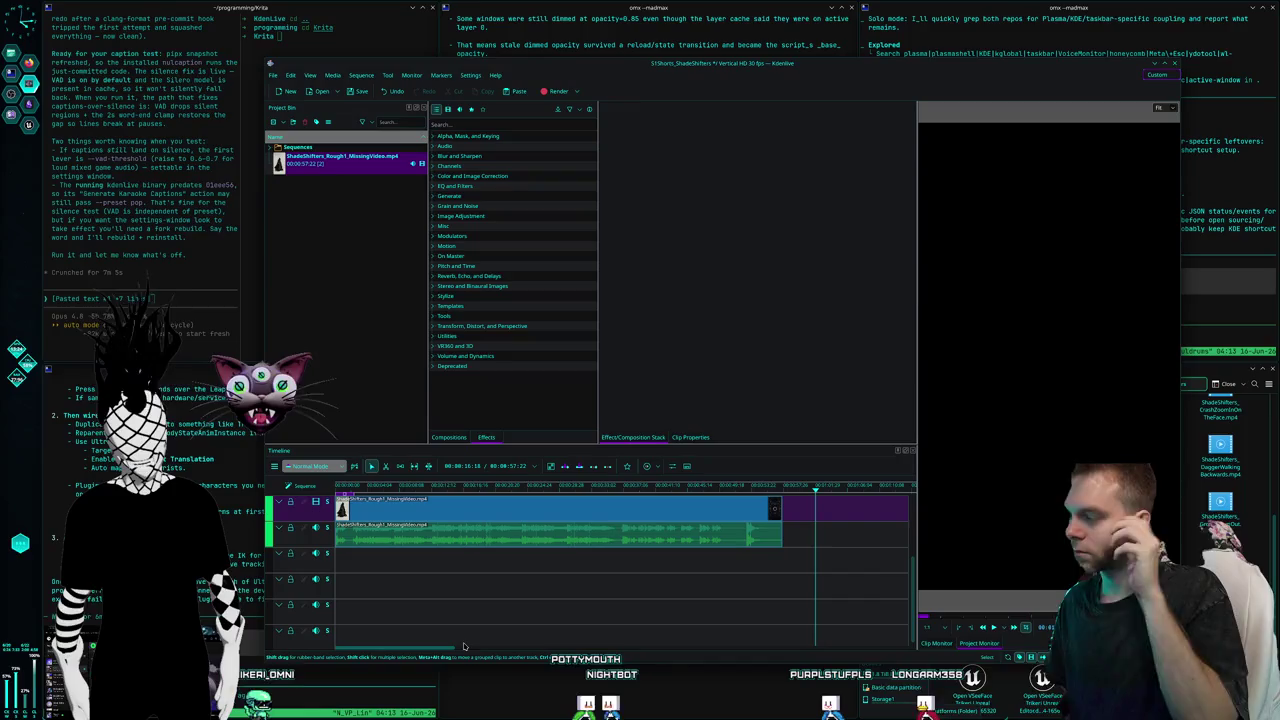
# Create a new Kdenlive project with the Vertical HD 30 fps profile
pyautogui.click(273, 76)
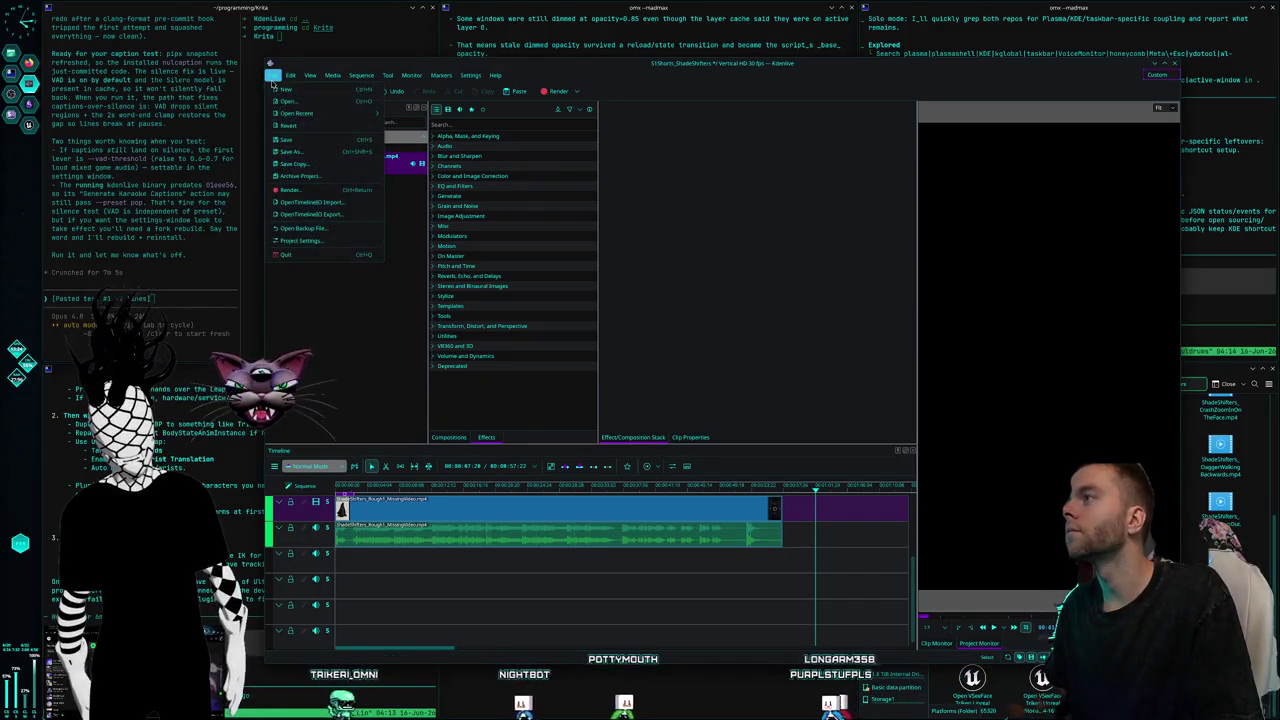
pyautogui.click(277, 78)
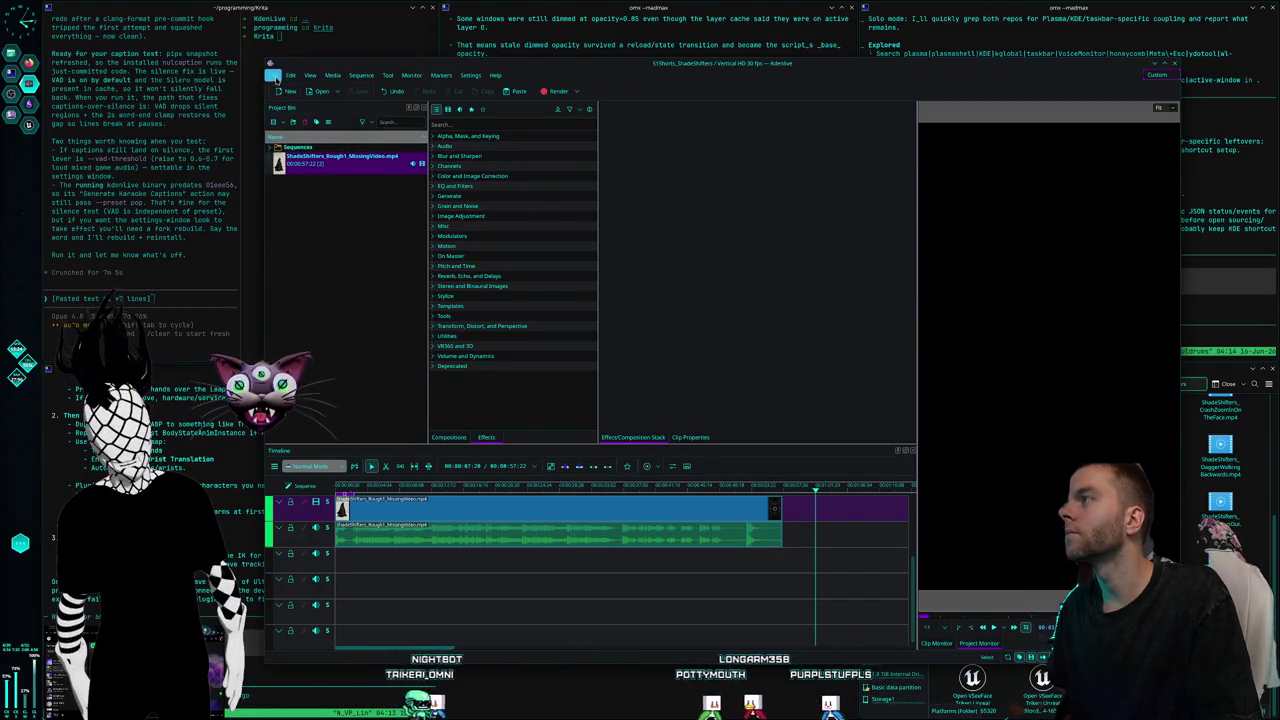
pyautogui.click(277, 78)
pyautogui.click(320, 240)
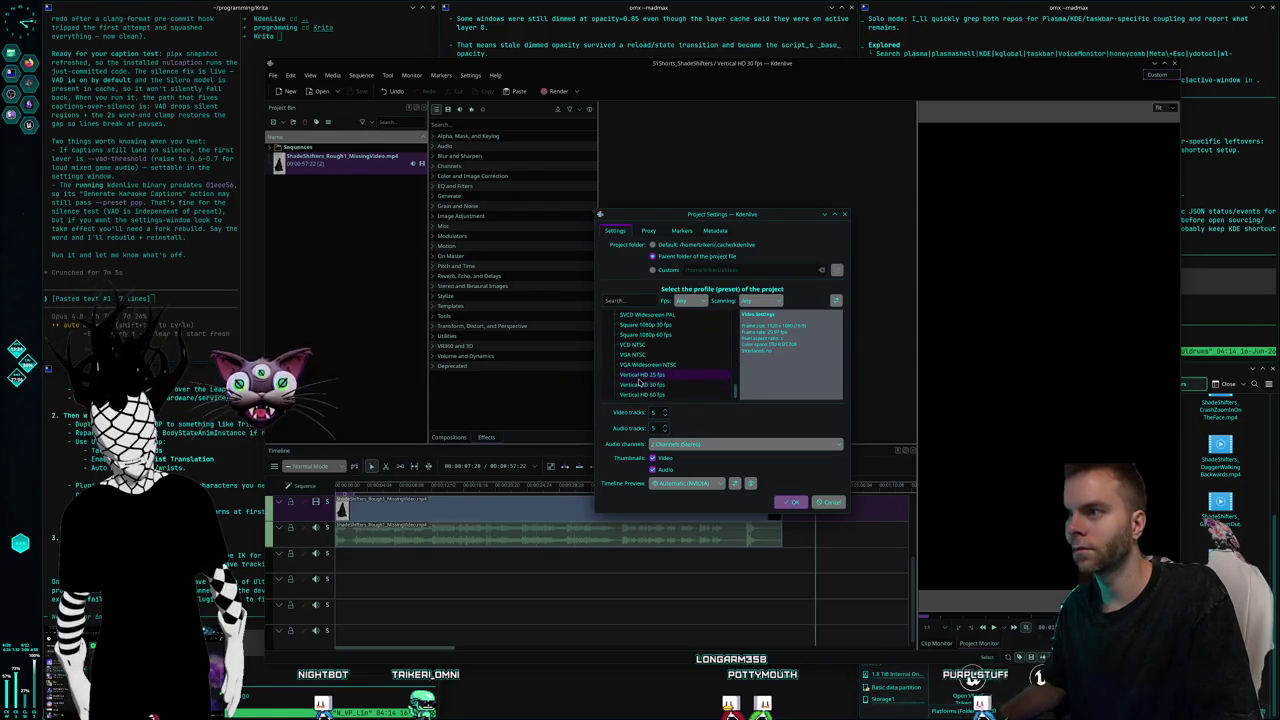
pyautogui.click(789, 502)
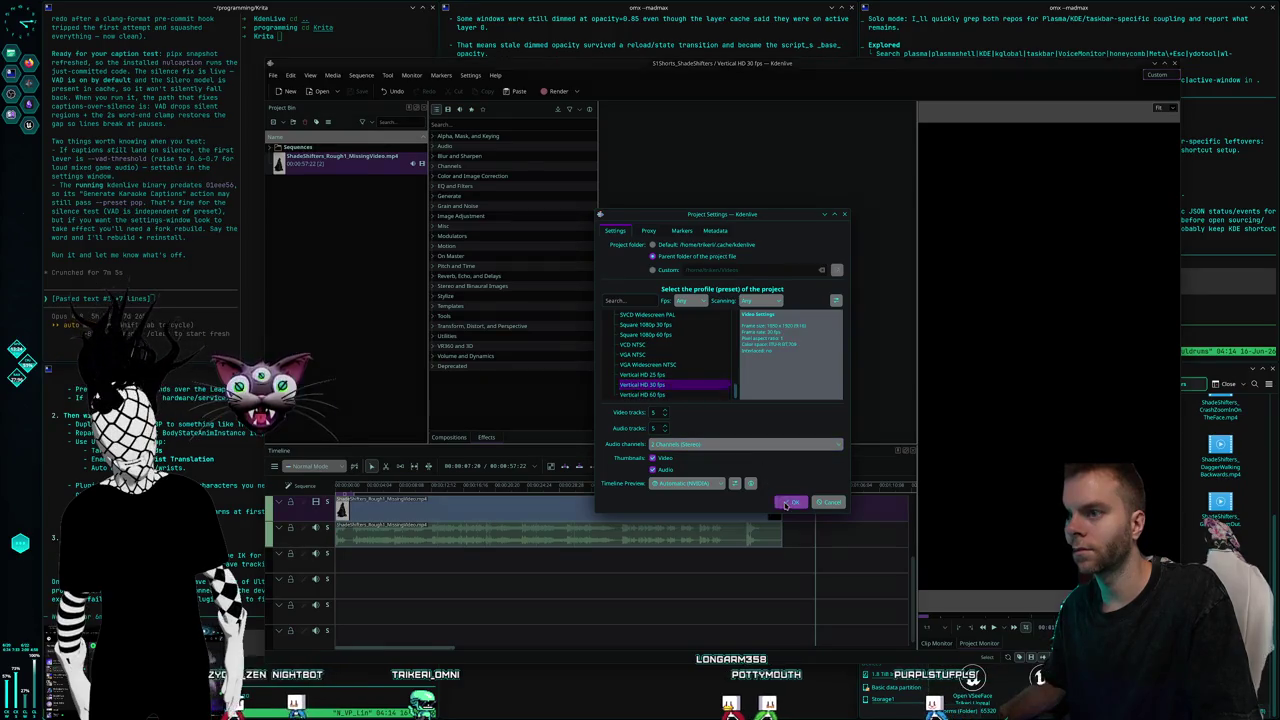
# Save it as S1Shorts_Sneerlins in Video Productions › Nuldrums › CreatureShorts › Sneerlins, moving cache files along
pyautogui.click(273, 75)
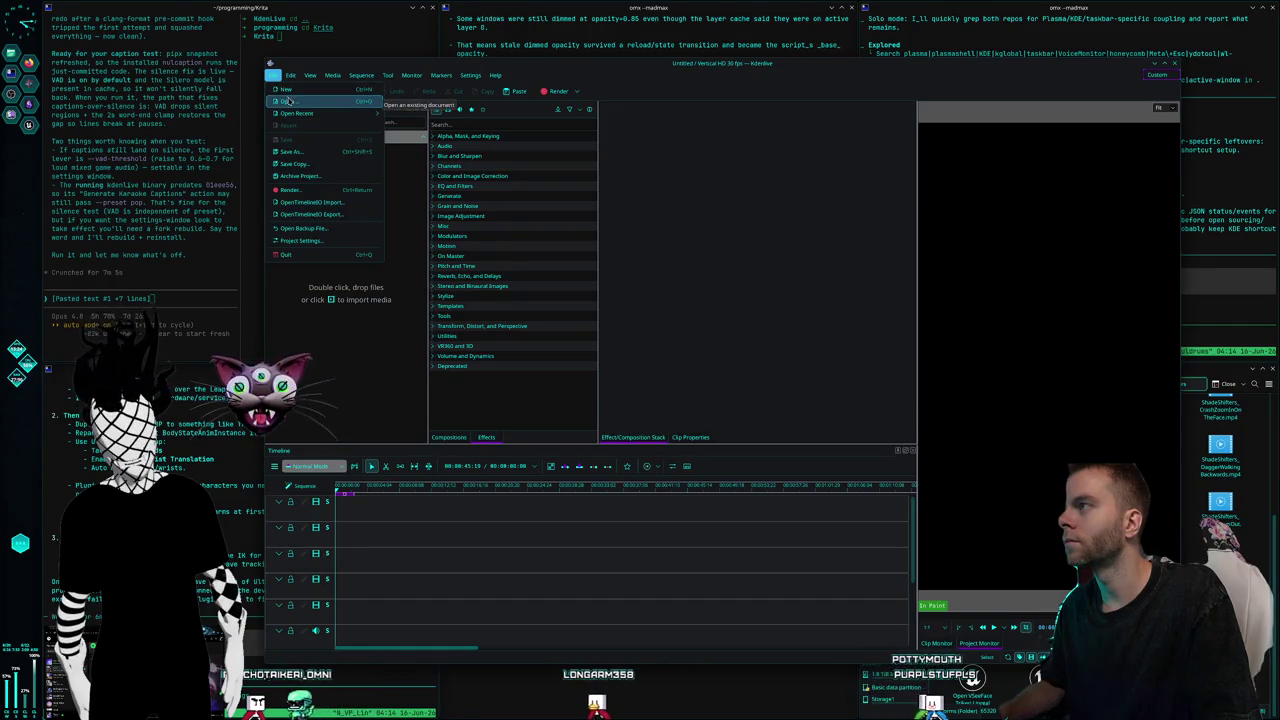
pyautogui.click(292, 152)
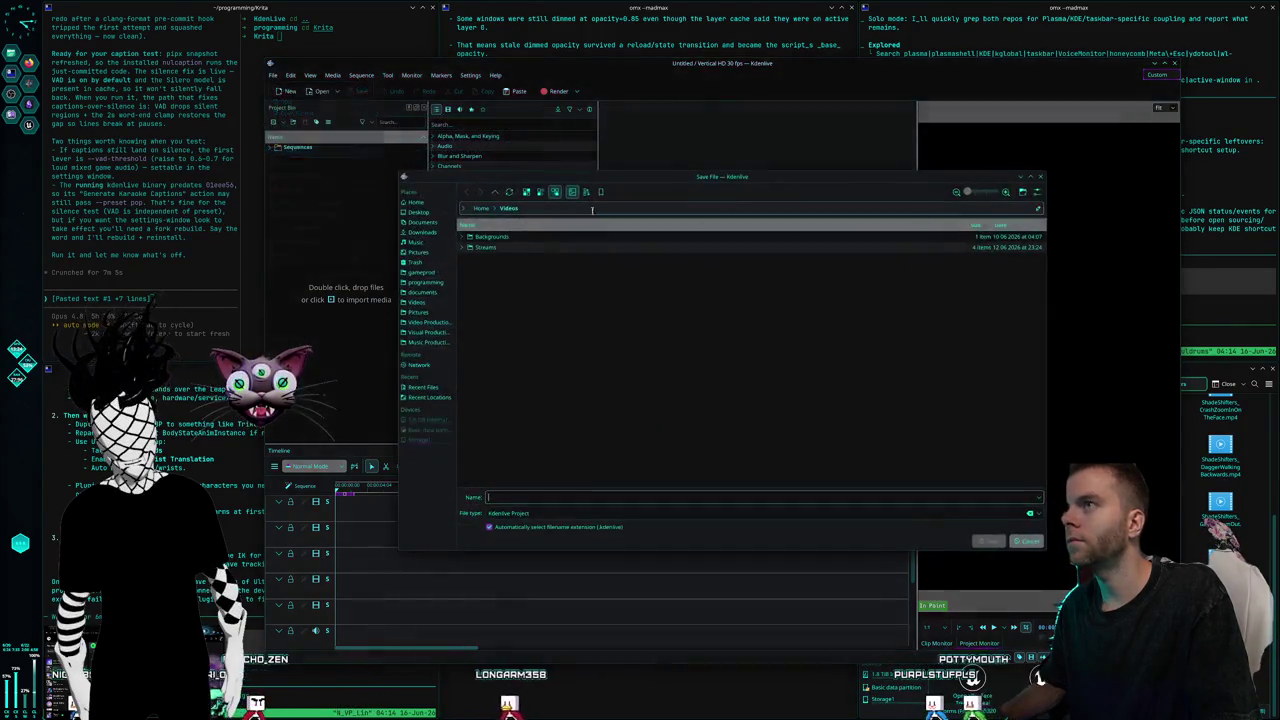
pyautogui.click(428, 322)
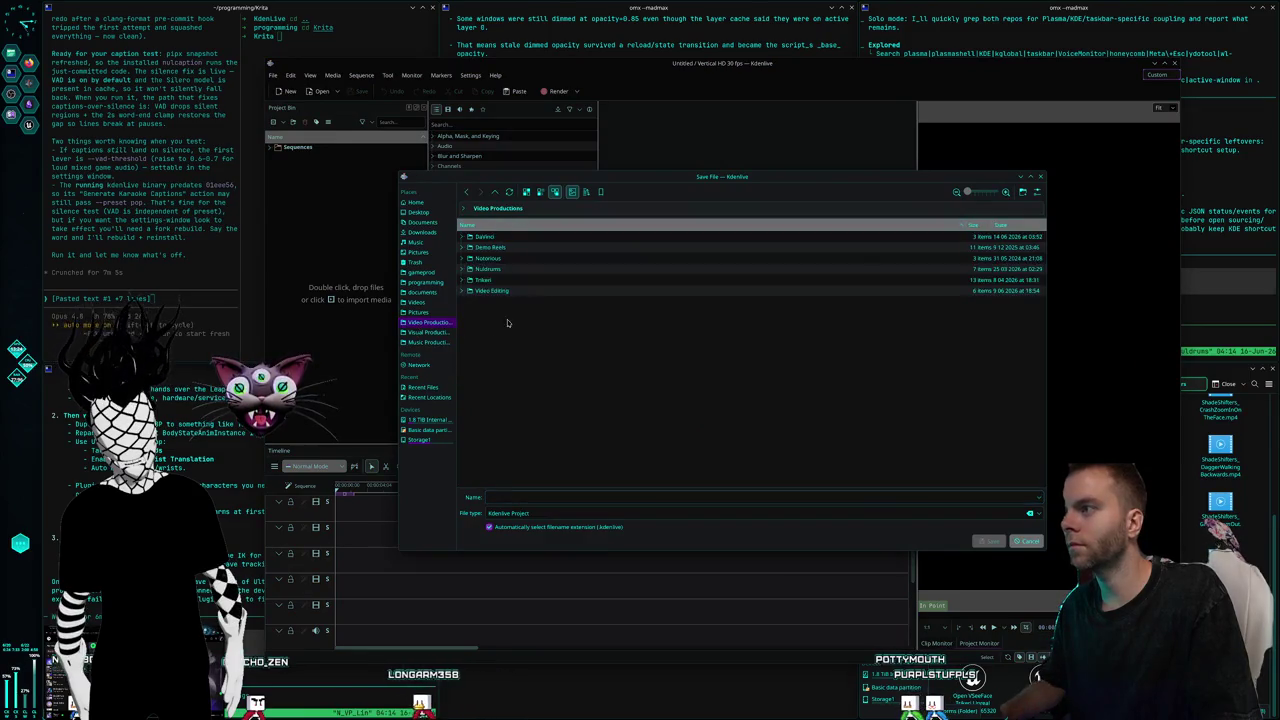
pyautogui.doubleClick(486, 268)
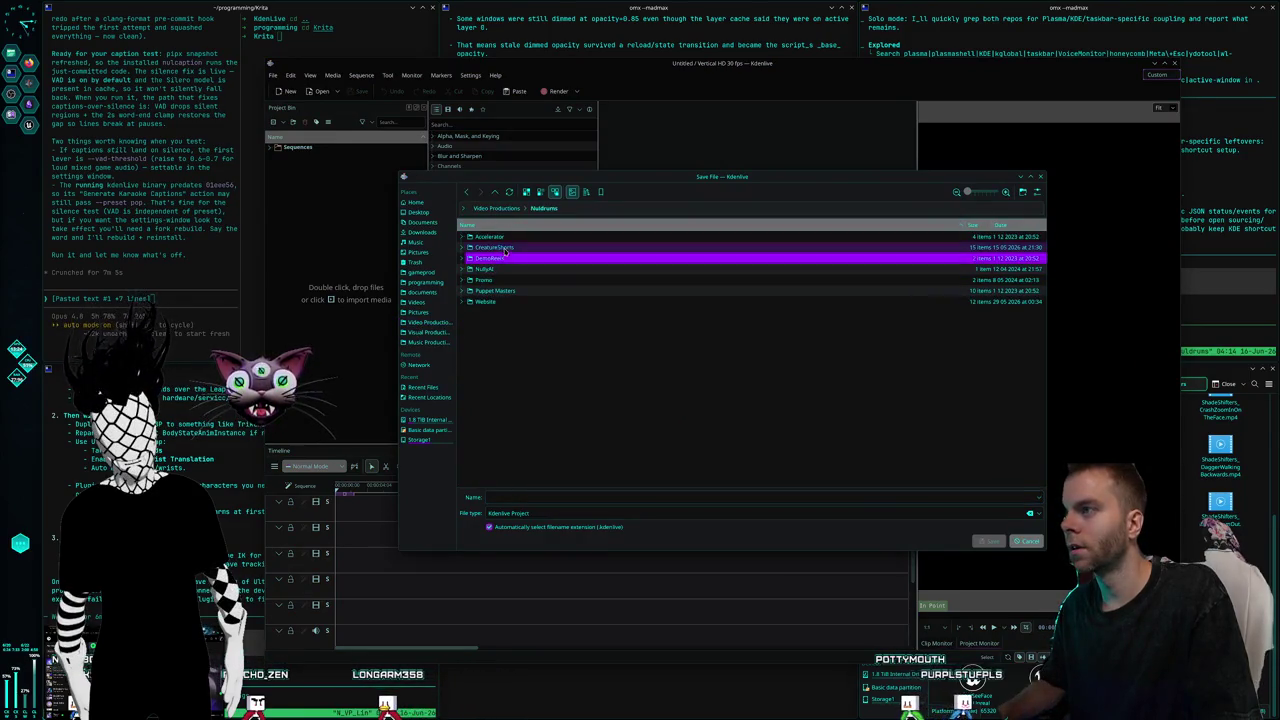
pyautogui.doubleClick(492, 247)
pyautogui.click(529, 357)
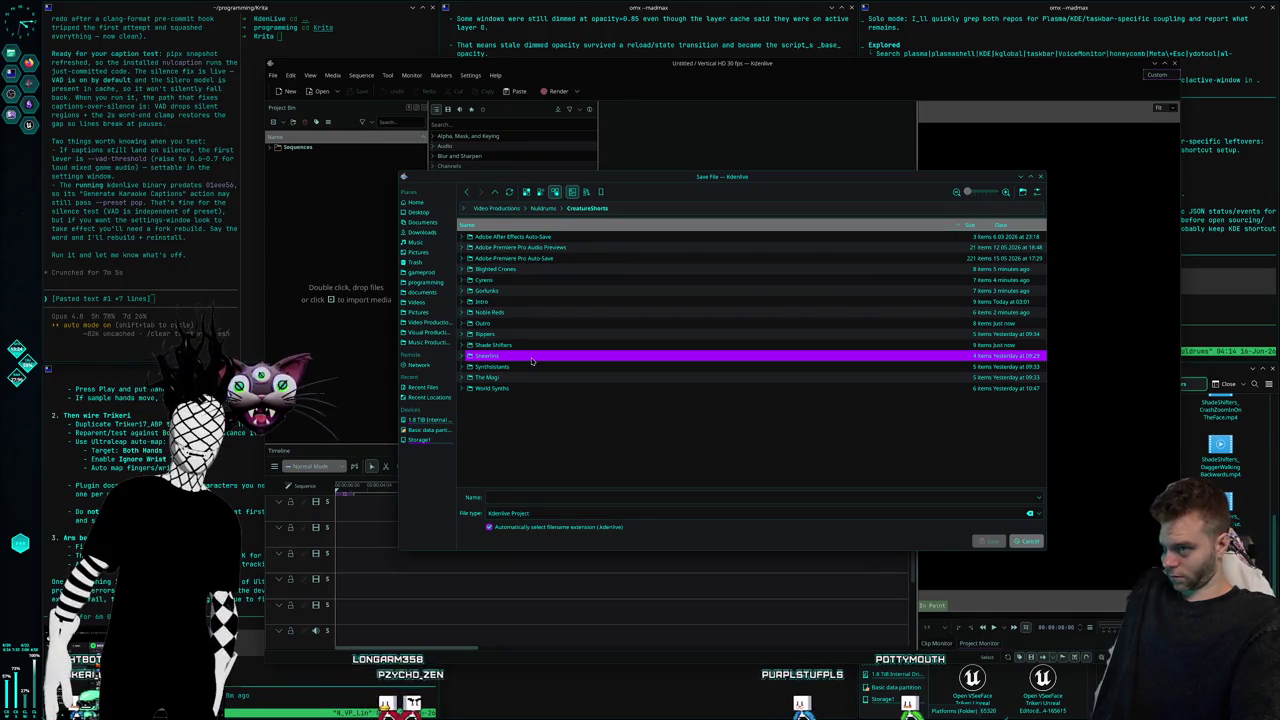
pyautogui.doubleClick(532, 358)
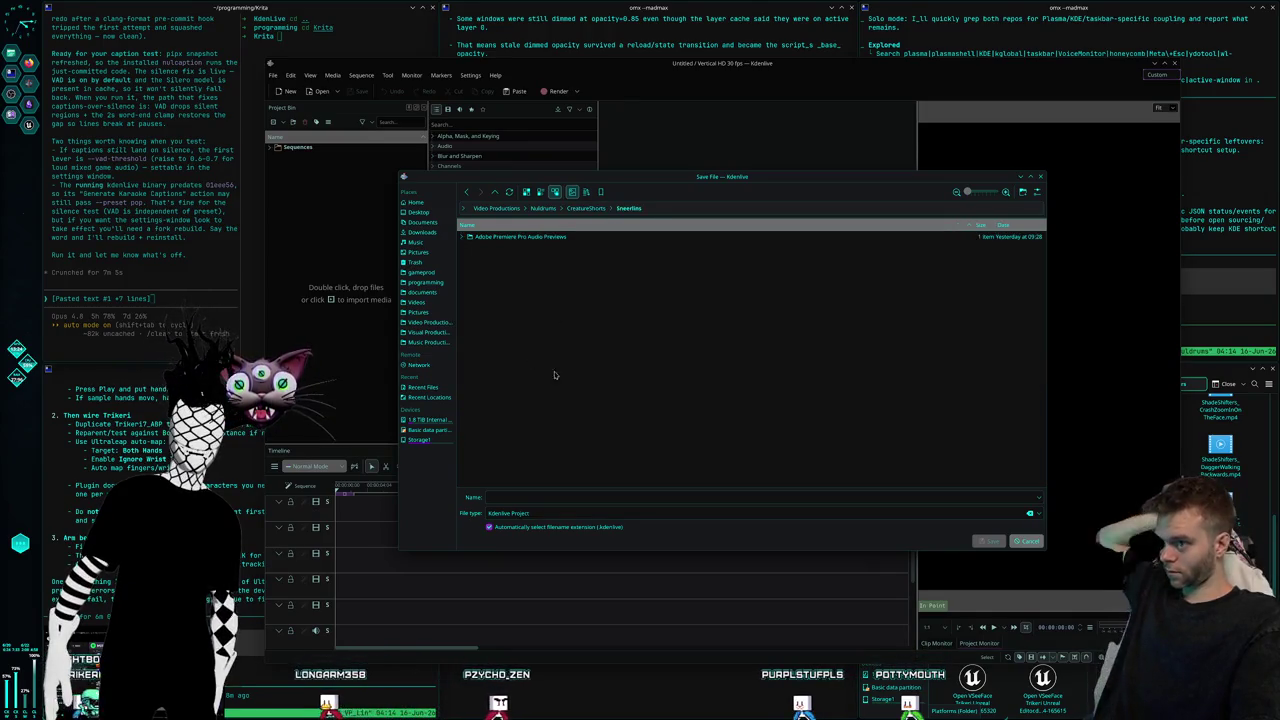
pyautogui.click(559, 497)
pyautogui.write('S')
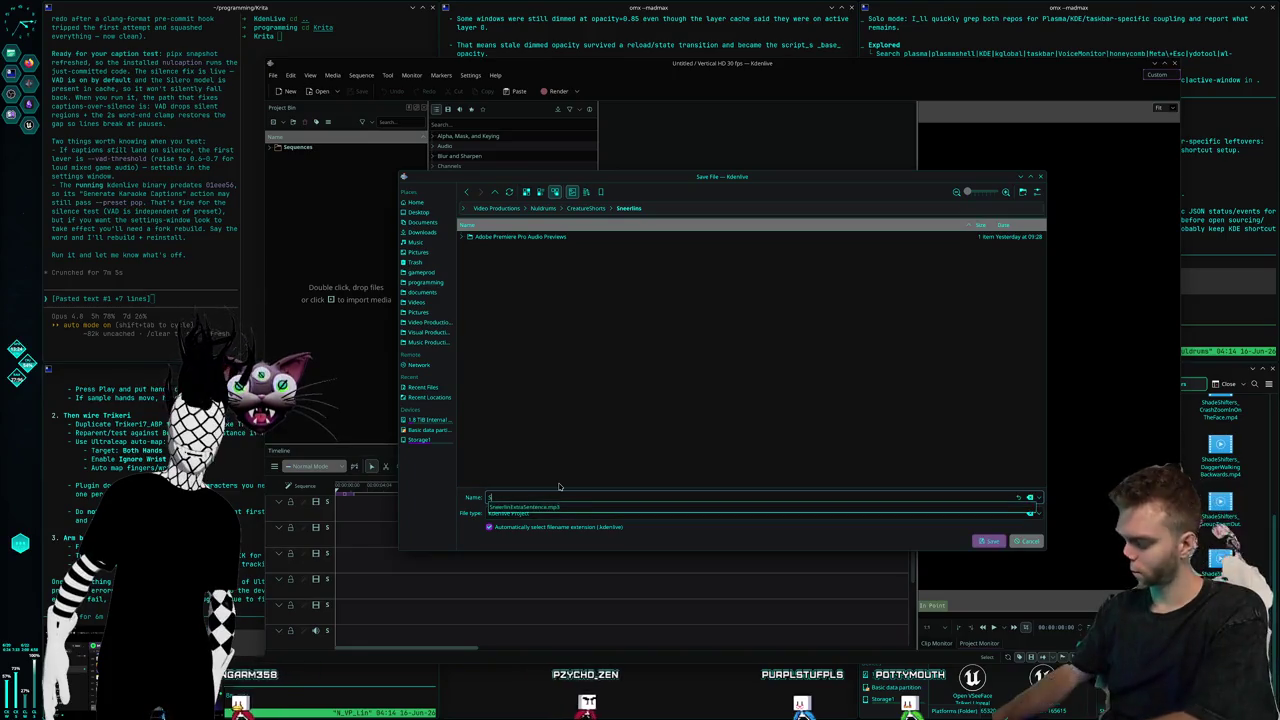
pyautogui.write('1Shorts')
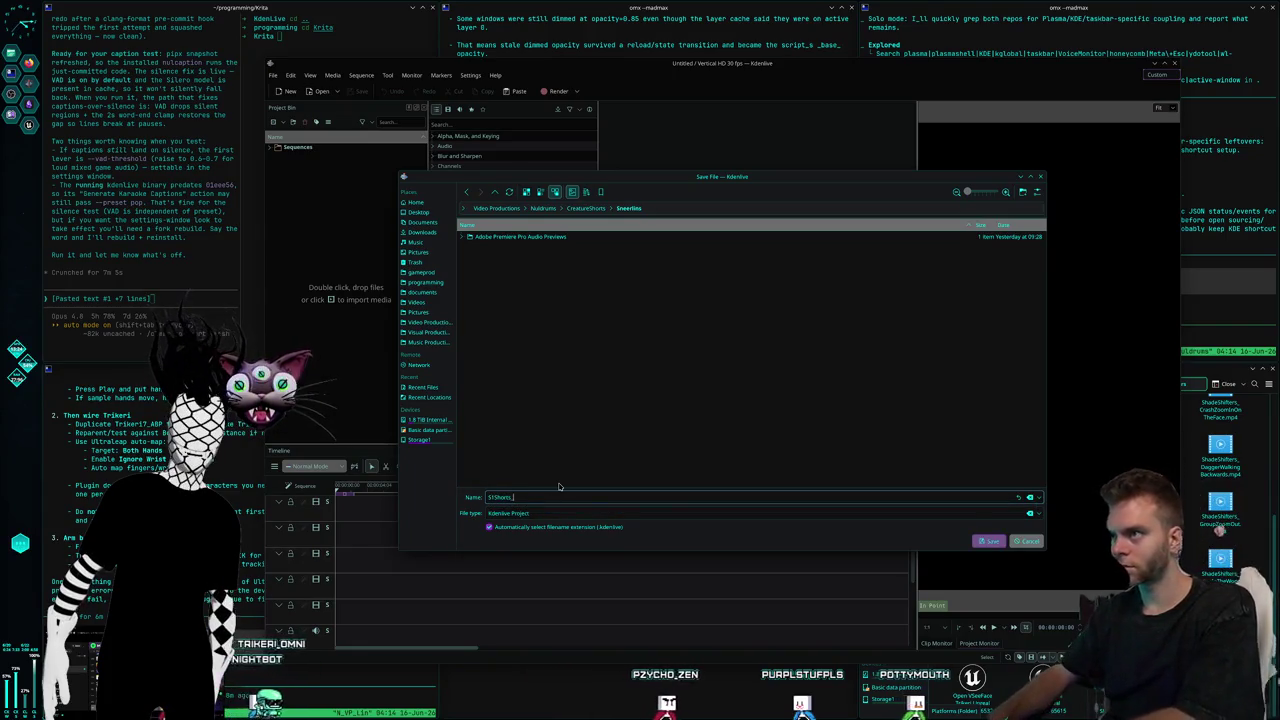
pyautogui.write('_Sneerlins')
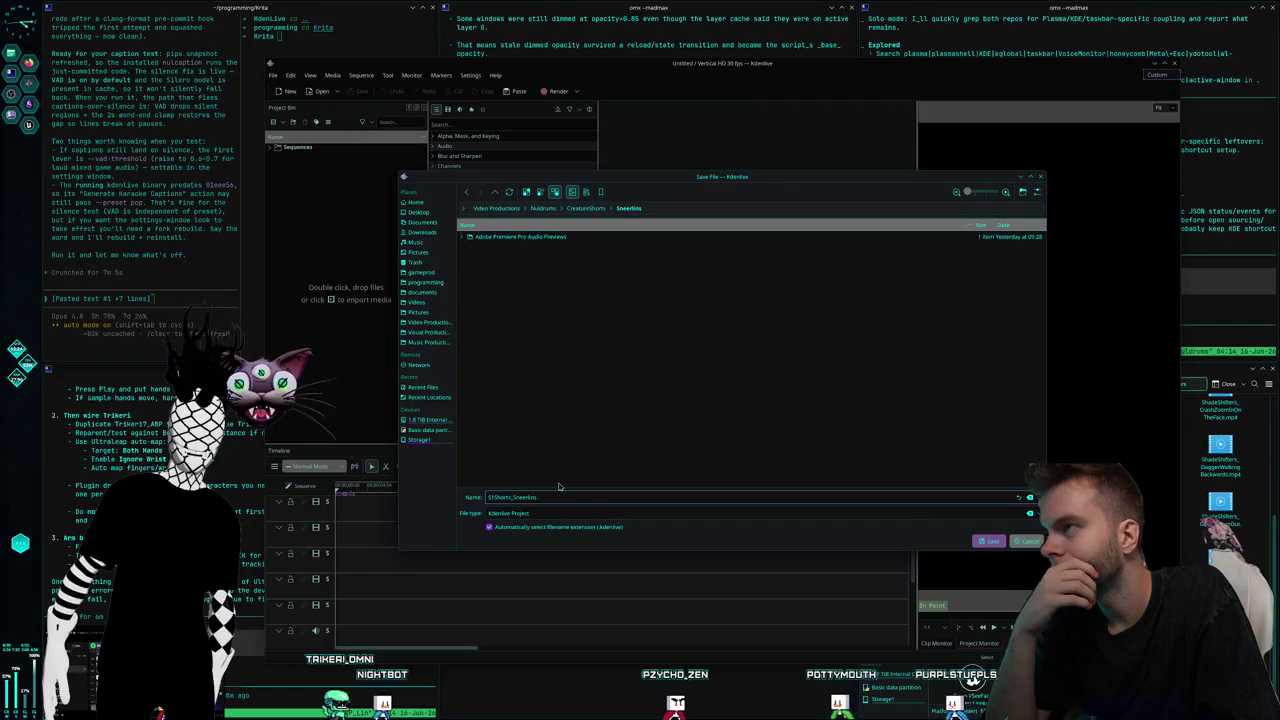
pyautogui.press('Return')
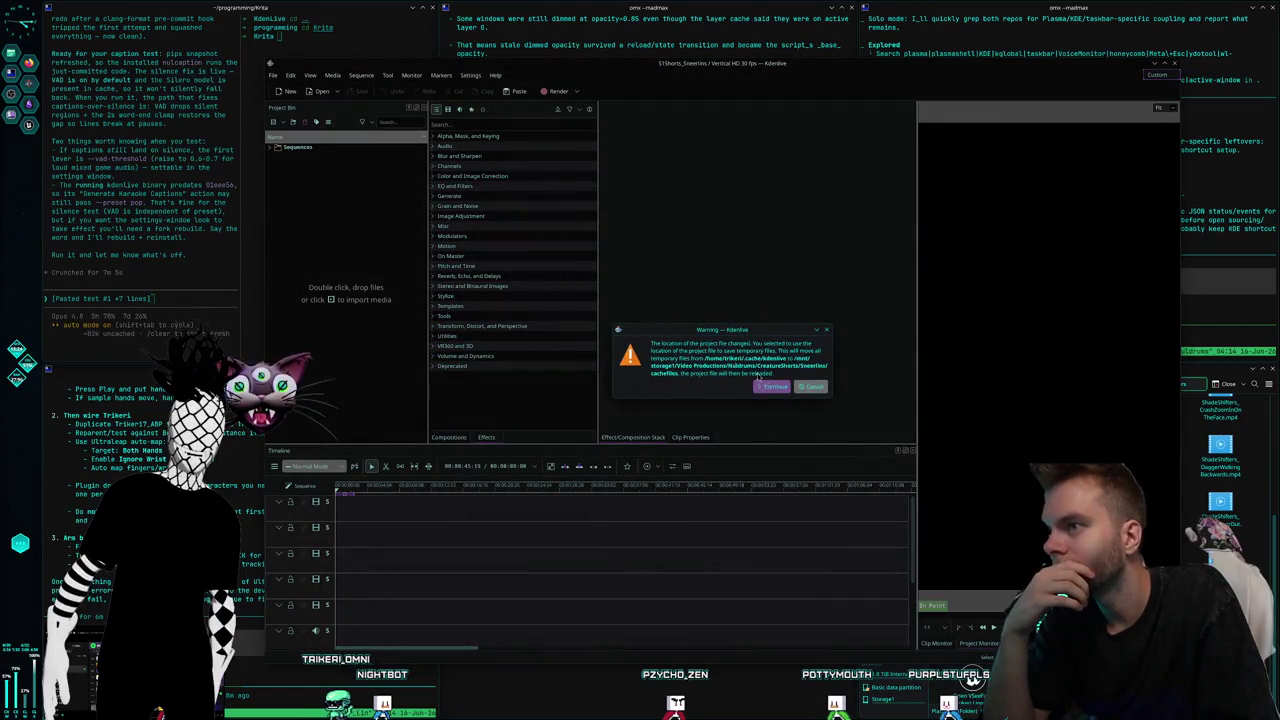
pyautogui.click(774, 388)
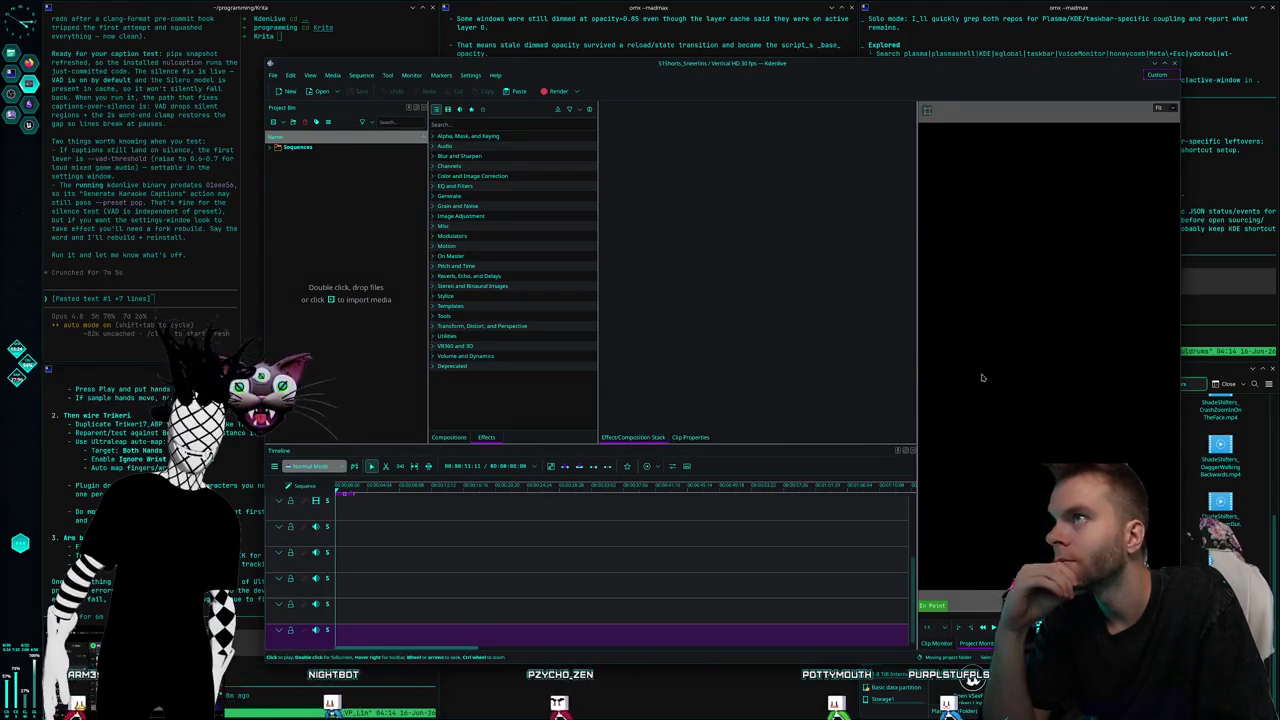
# Drag Sneerlins_Rough1_MissingVideo.mp4 from Dolphin's Creatures › Sneerlins onto timeline tracks V1/A1
pyautogui.click(1217, 375)
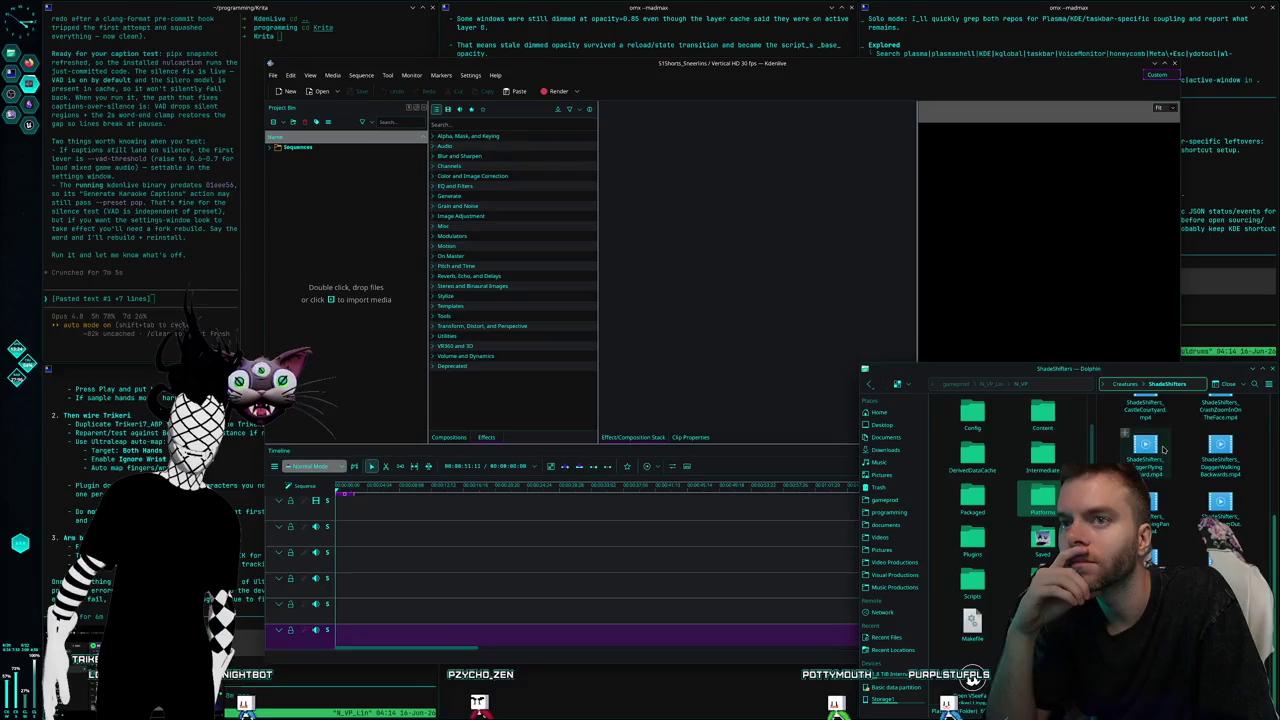
pyautogui.click(1130, 388)
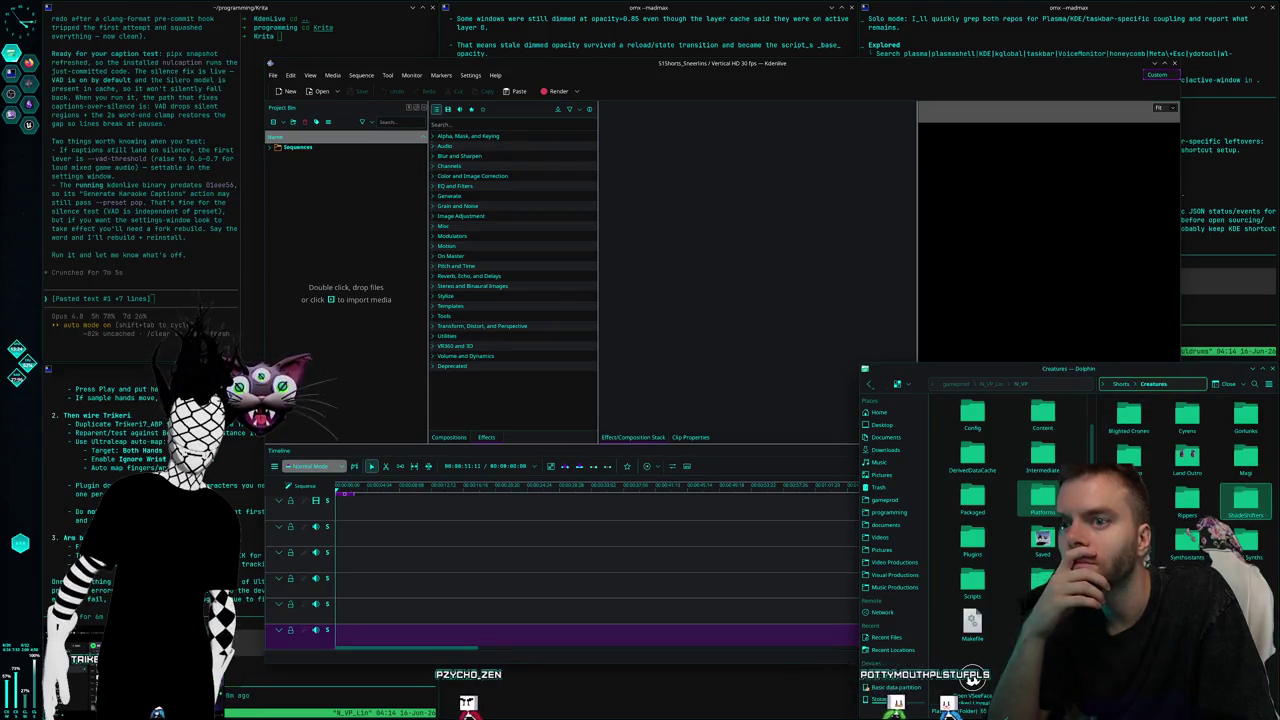
pyautogui.click(1128, 540)
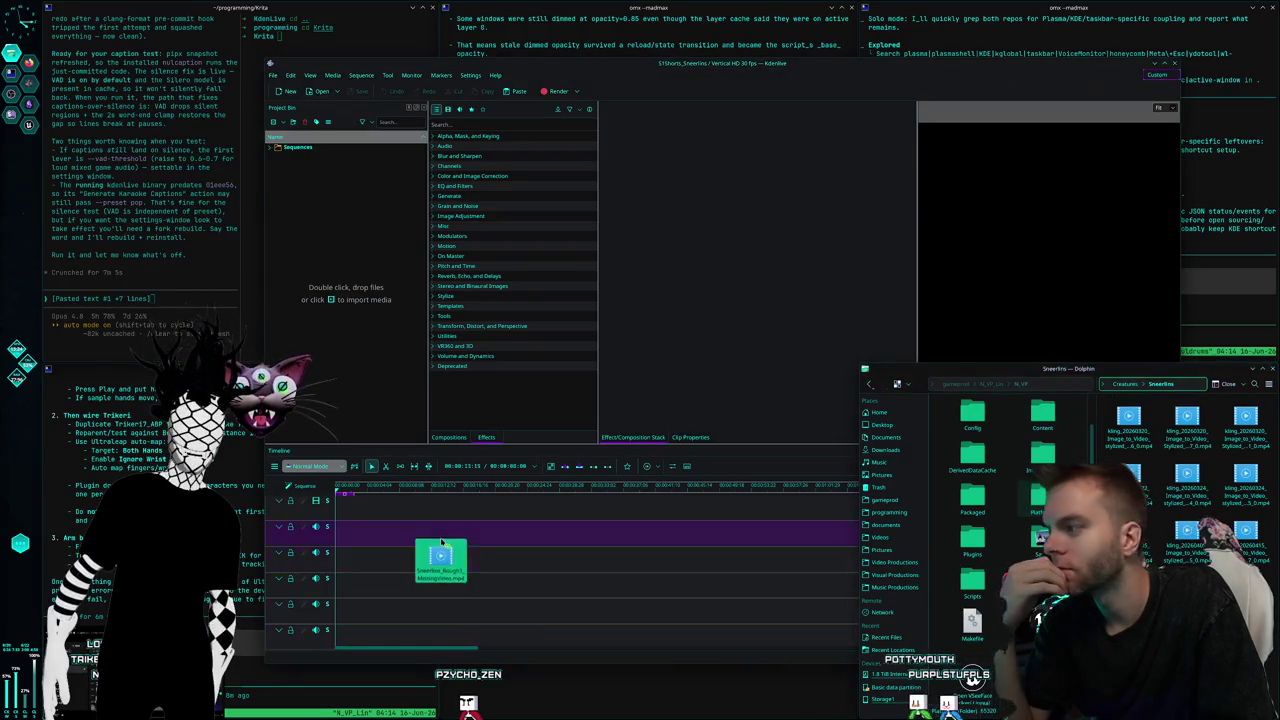
pyautogui.moveTo(1040, 622); pyautogui.dragTo(357, 523)
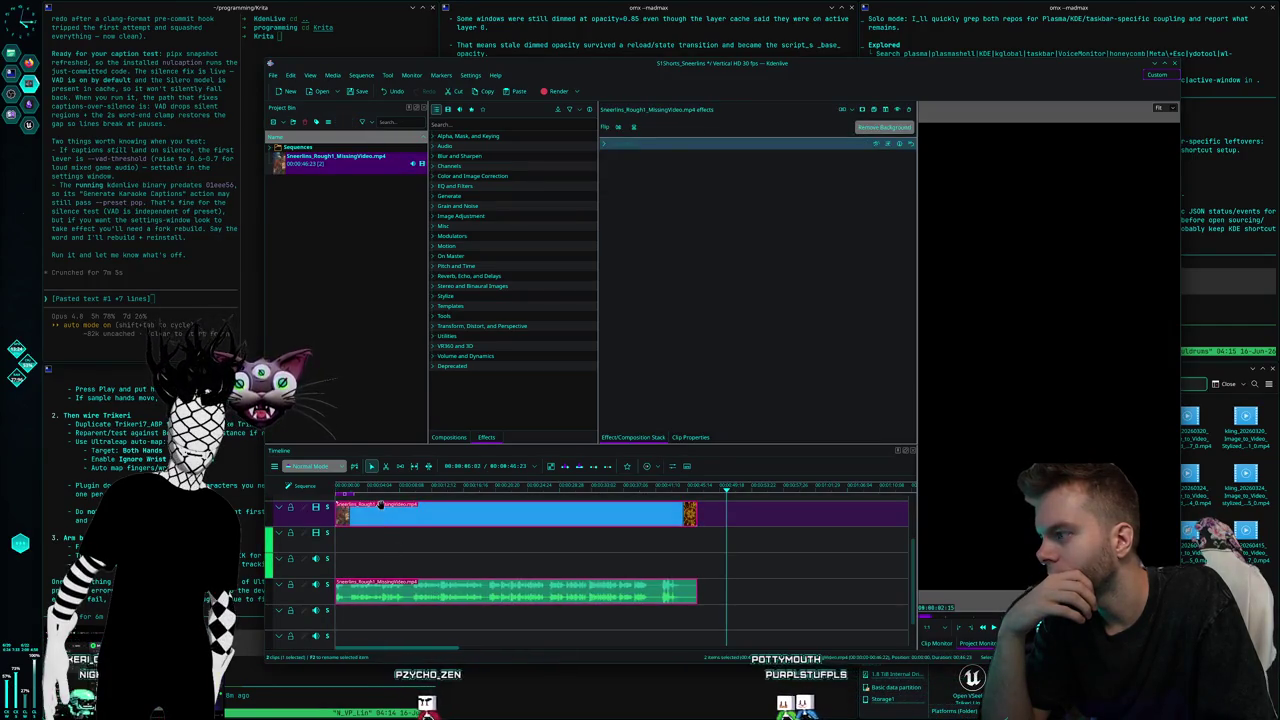
pyautogui.moveTo(383, 522); pyautogui.dragTo(385, 548)
pyautogui.click(742, 592)
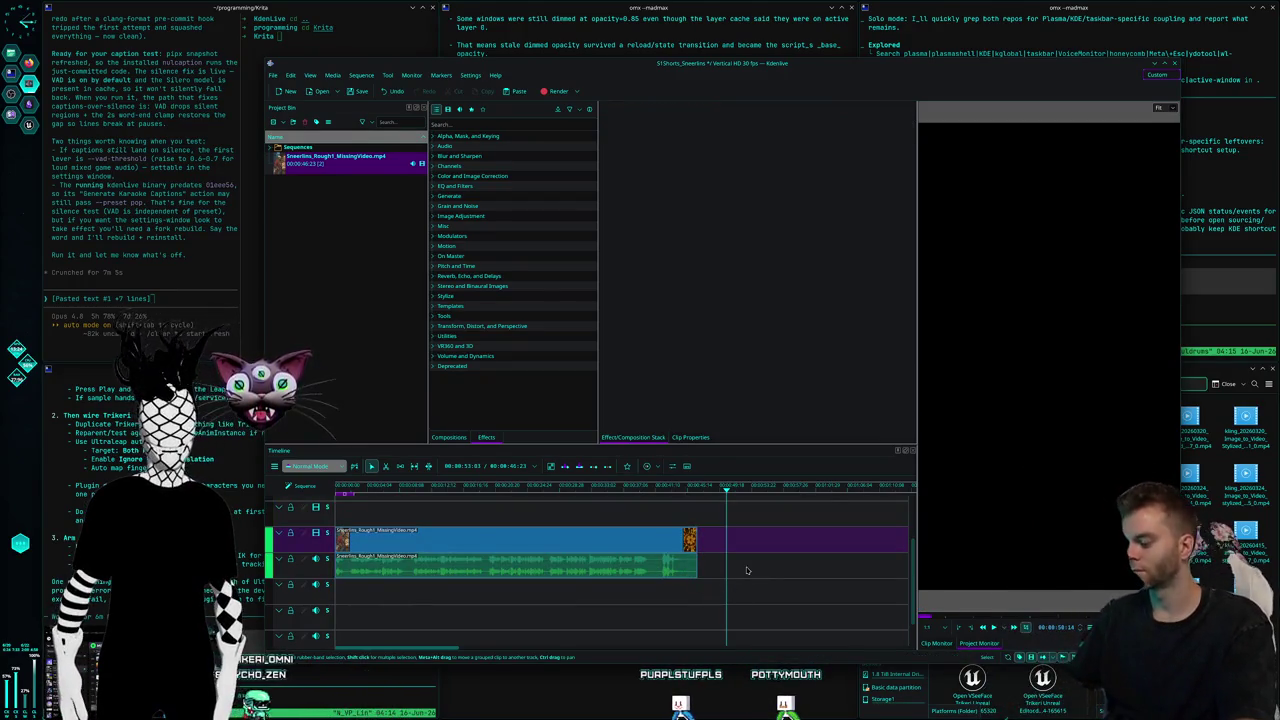
# Cycle through the open windows, then launch a new Dolphin file manager window
pyautogui.hotkey('alt', 'Tab')
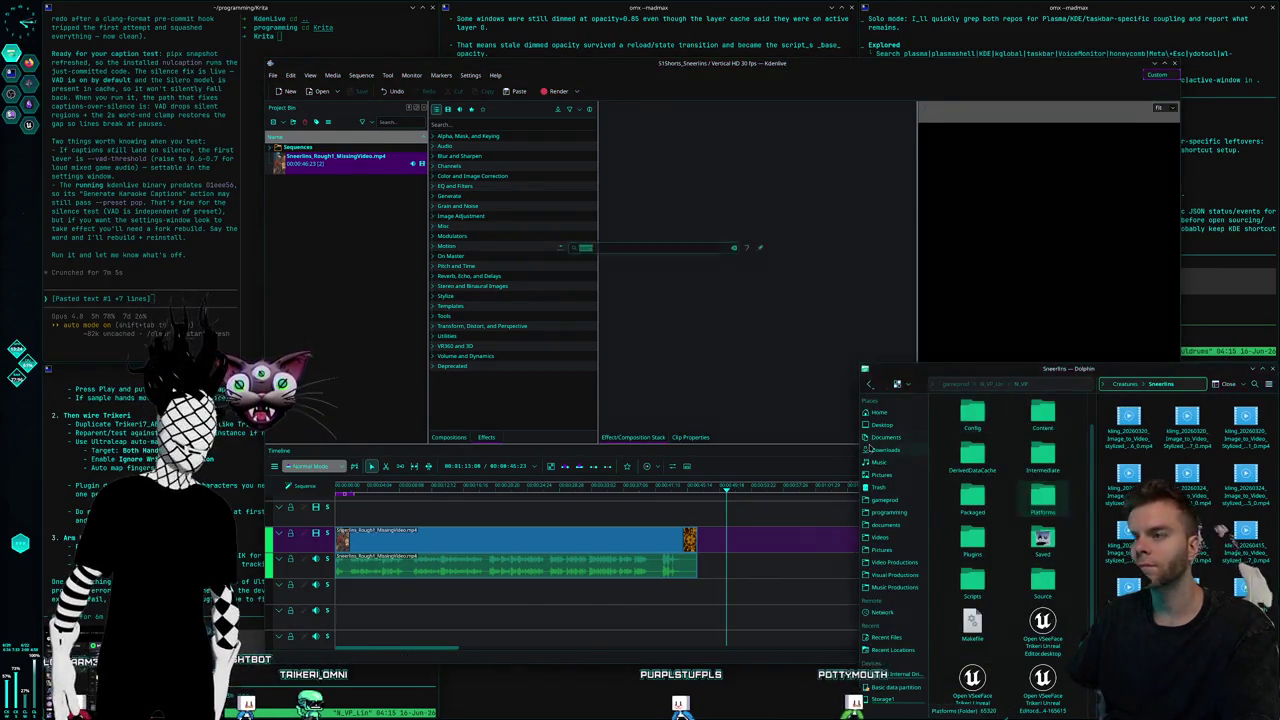
pyautogui.press('Escape')
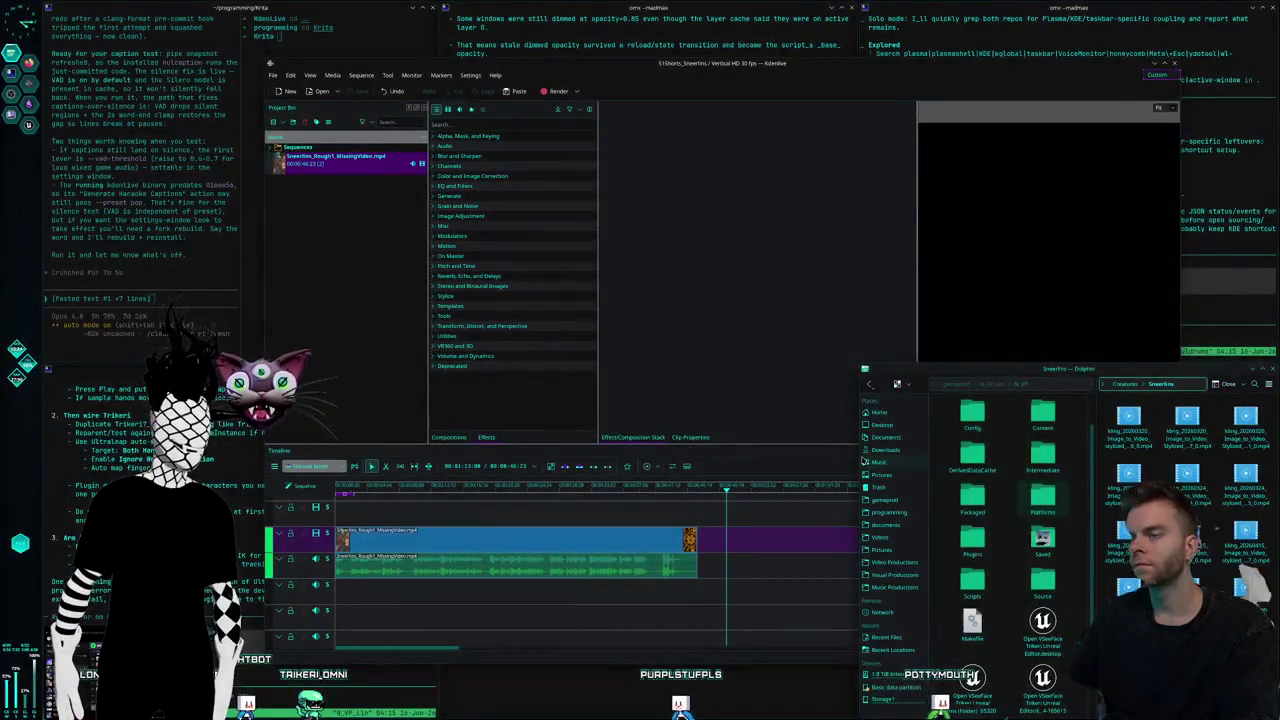
pyautogui.hotkey('alt', 'Tab')
pyautogui.press('Tab')
pyautogui.press('Tab')
pyautogui.press('Tab')
pyautogui.press('Tab')
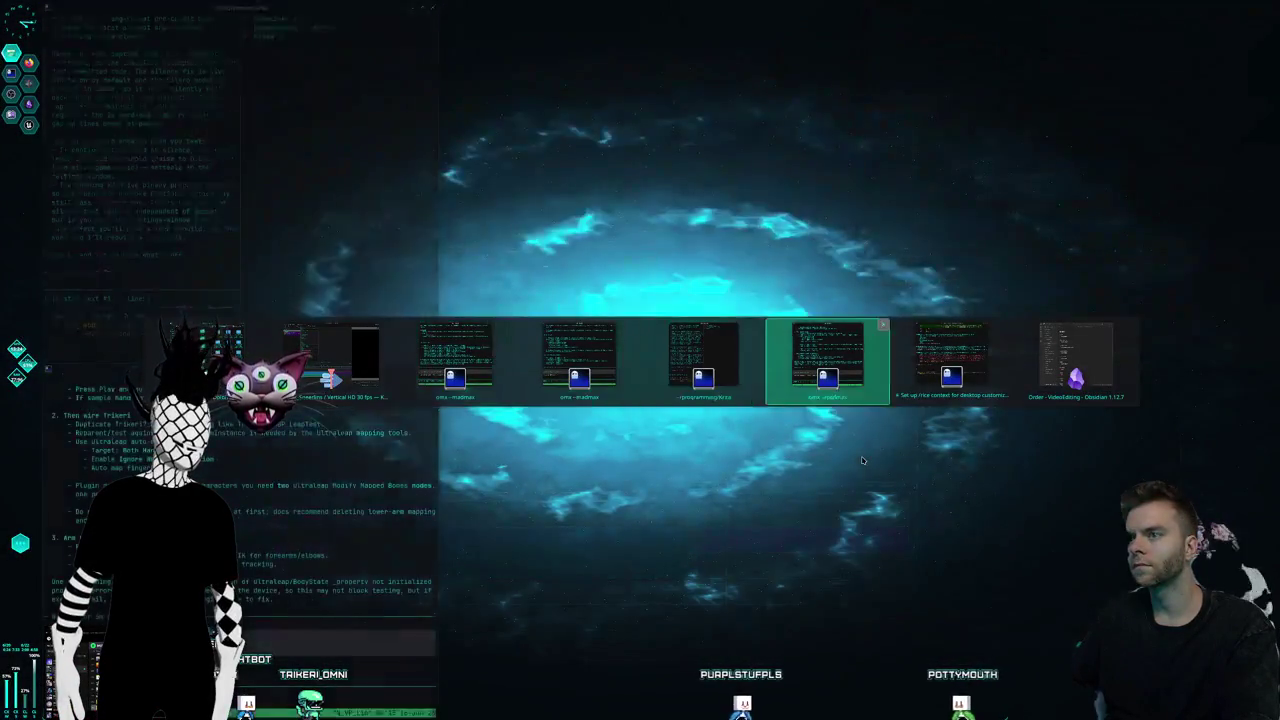
pyautogui.press('Tab')
pyautogui.press('Tab')
pyautogui.hotkey('alt', 'space')
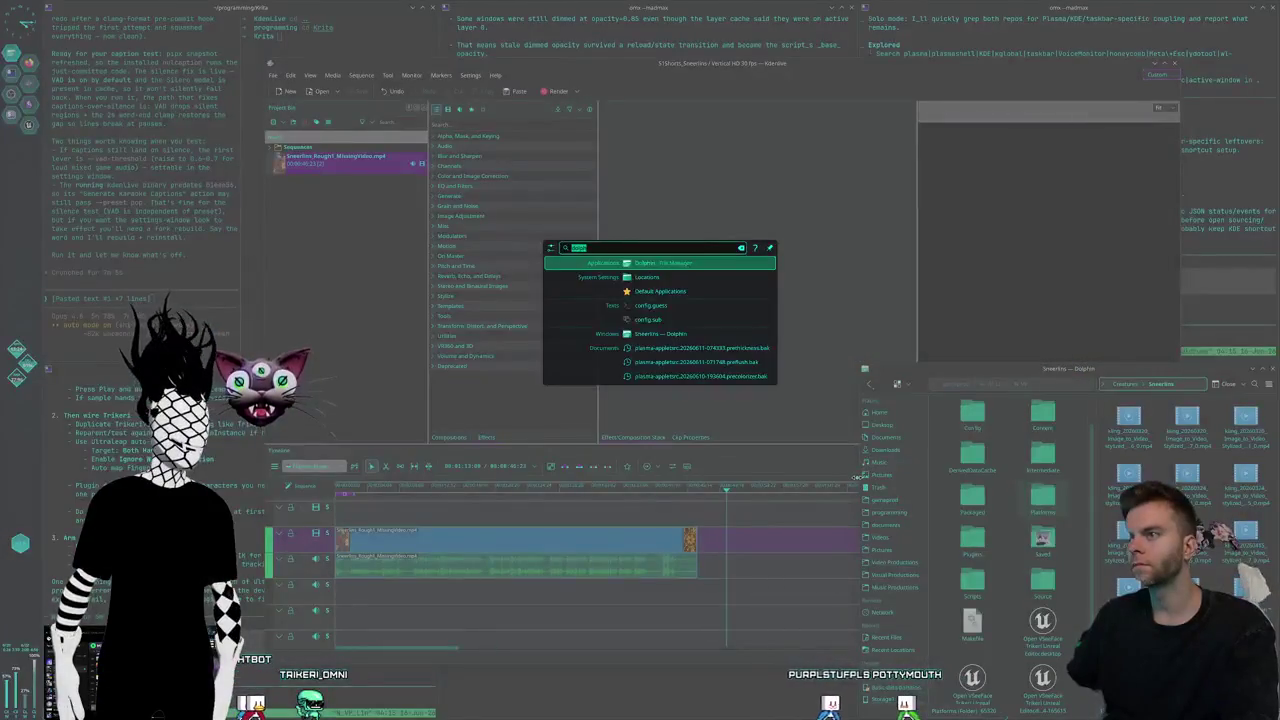
pyautogui.press('Return')
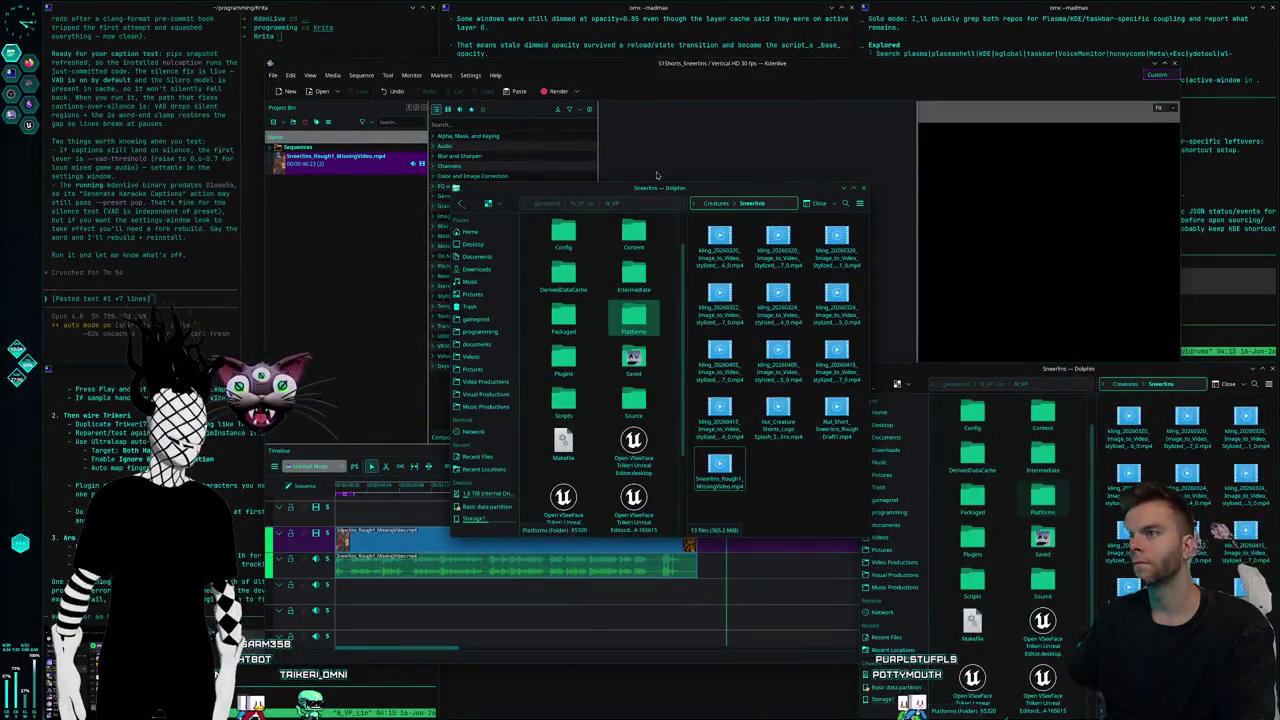
# Reposition the new Dolphin window and show Video Productions beside the Creatures folder
pyautogui.moveTo(657, 187); pyautogui.dragTo(579, 133)
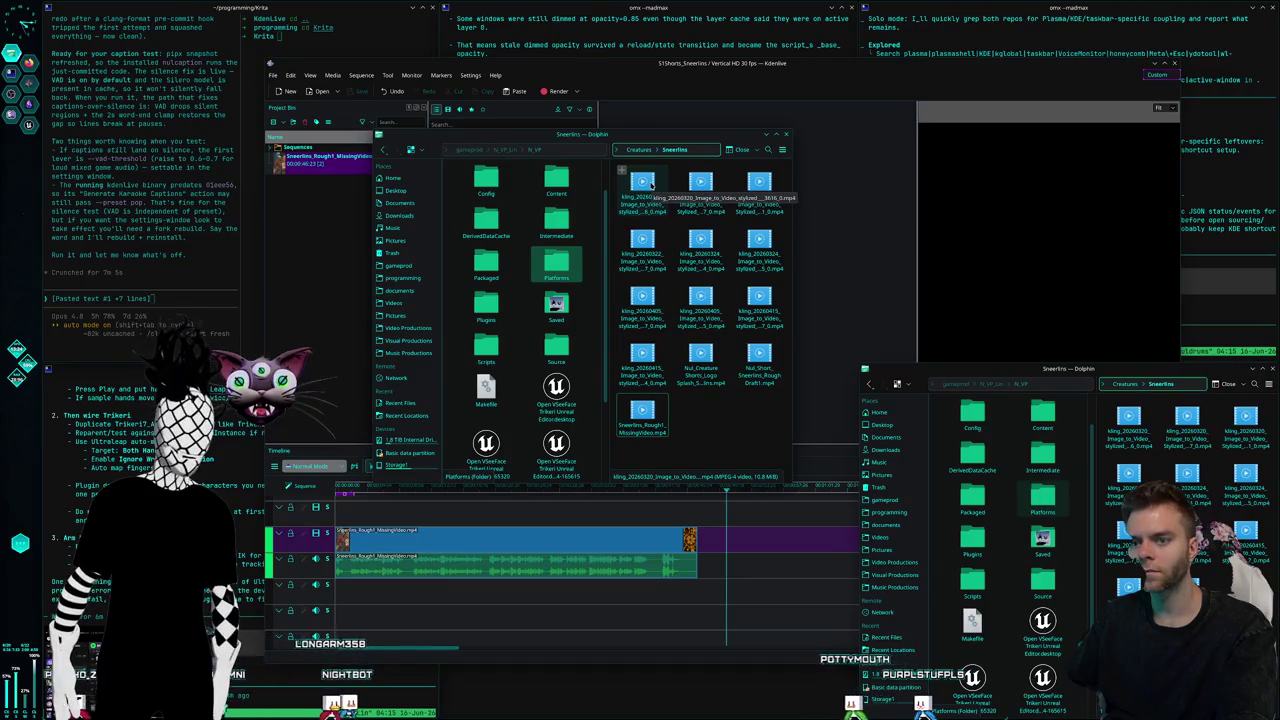
pyautogui.press('BackSpace')
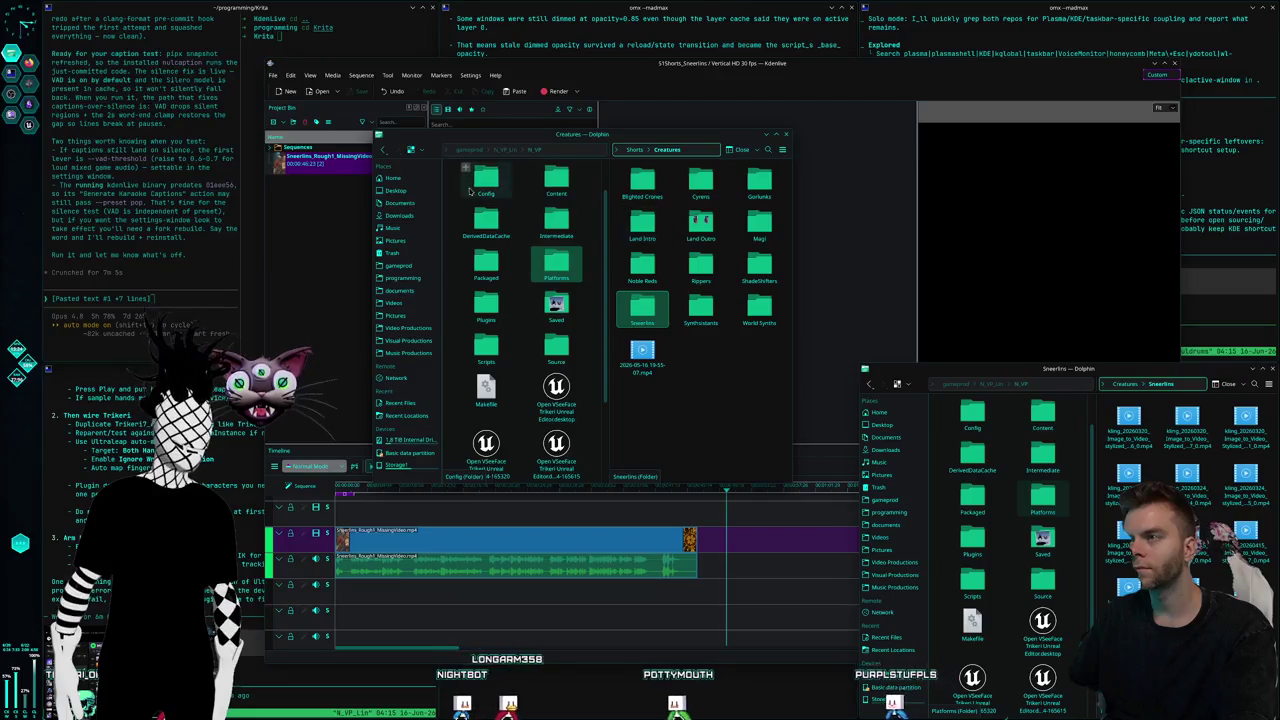
pyautogui.hotkey('alt', 'Left')
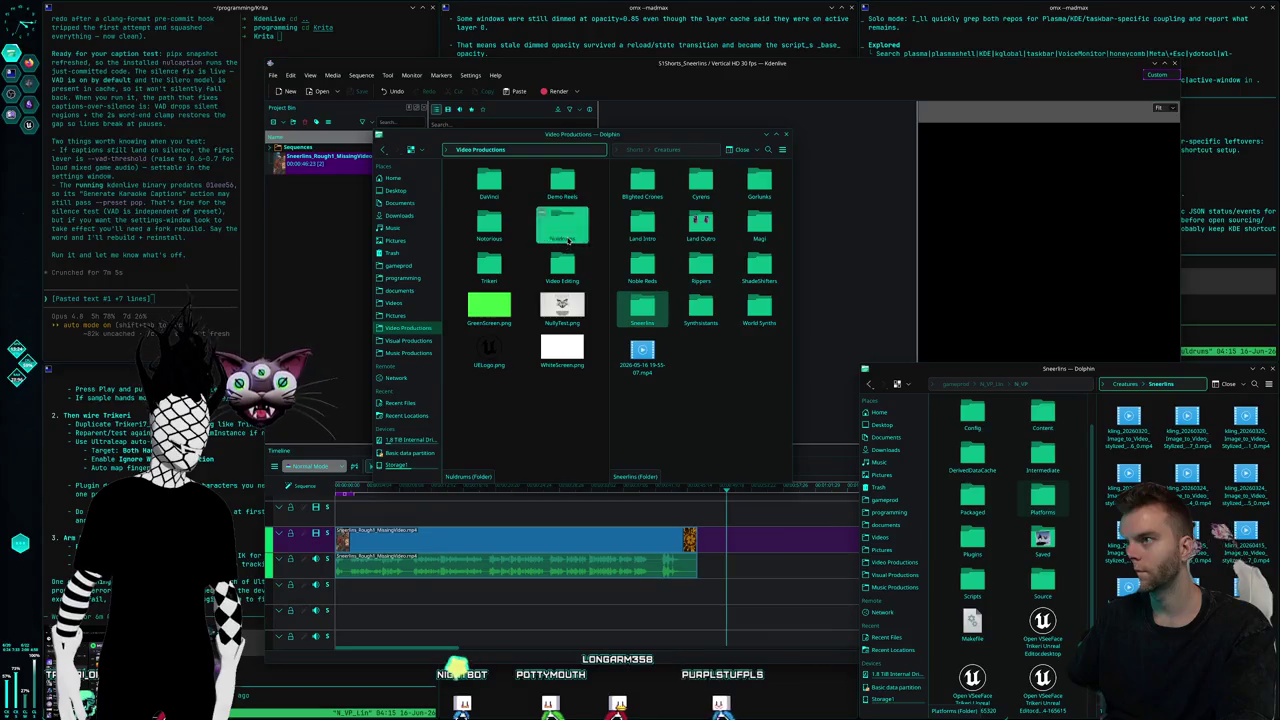
# Open Nuldrums › CreatureShorts and look into the Blighted Crones project and clips folders
pyautogui.doubleClick(569, 238)
pyautogui.doubleClick(557, 189)
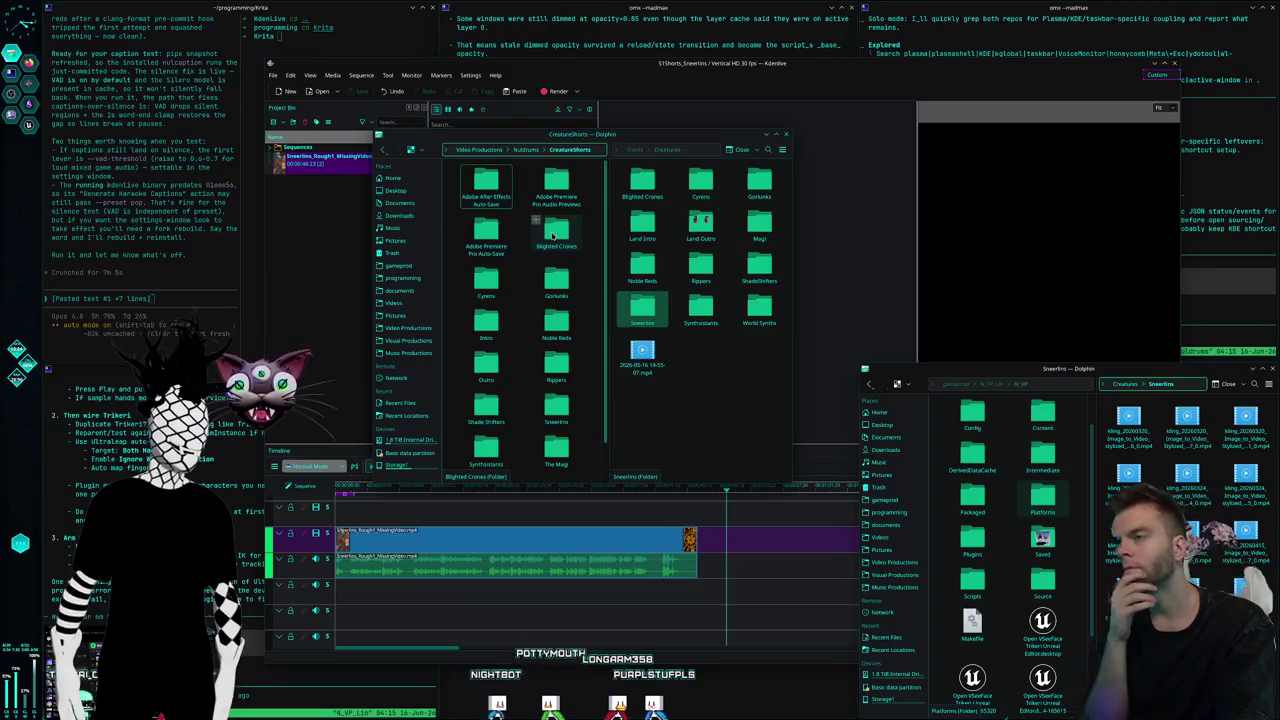
pyautogui.doubleClick(552, 235)
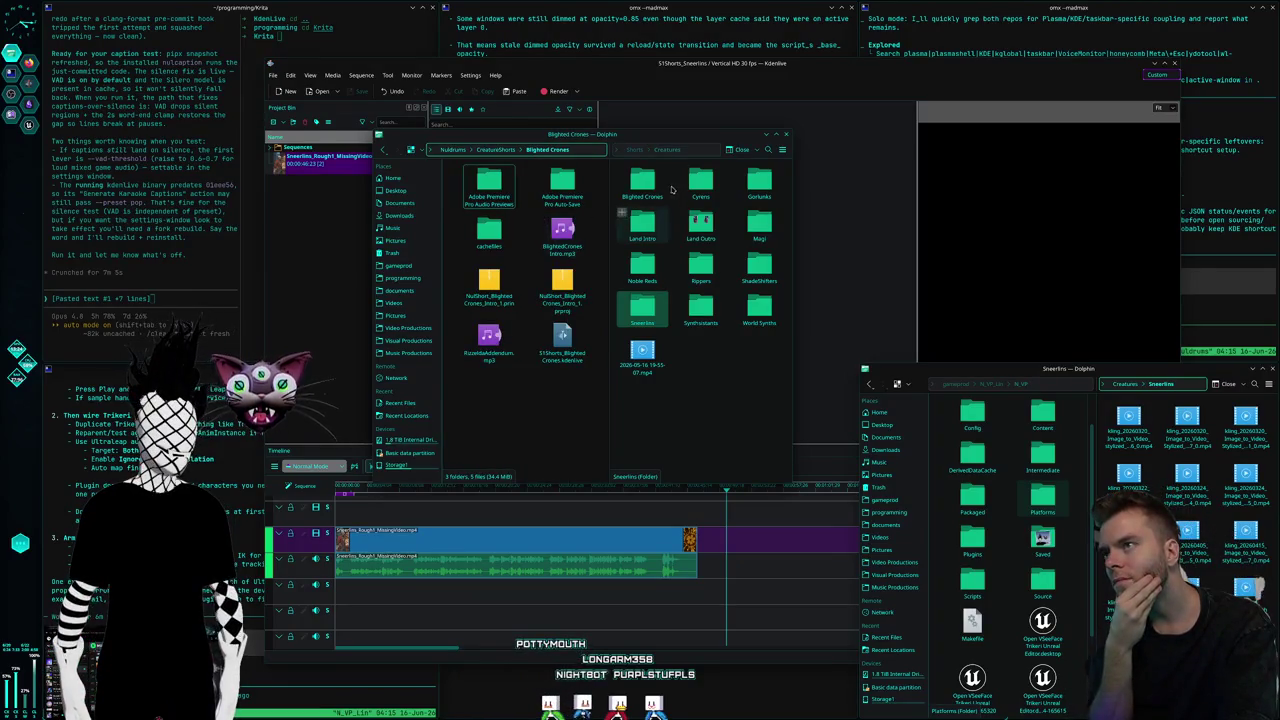
pyautogui.doubleClick(663, 189)
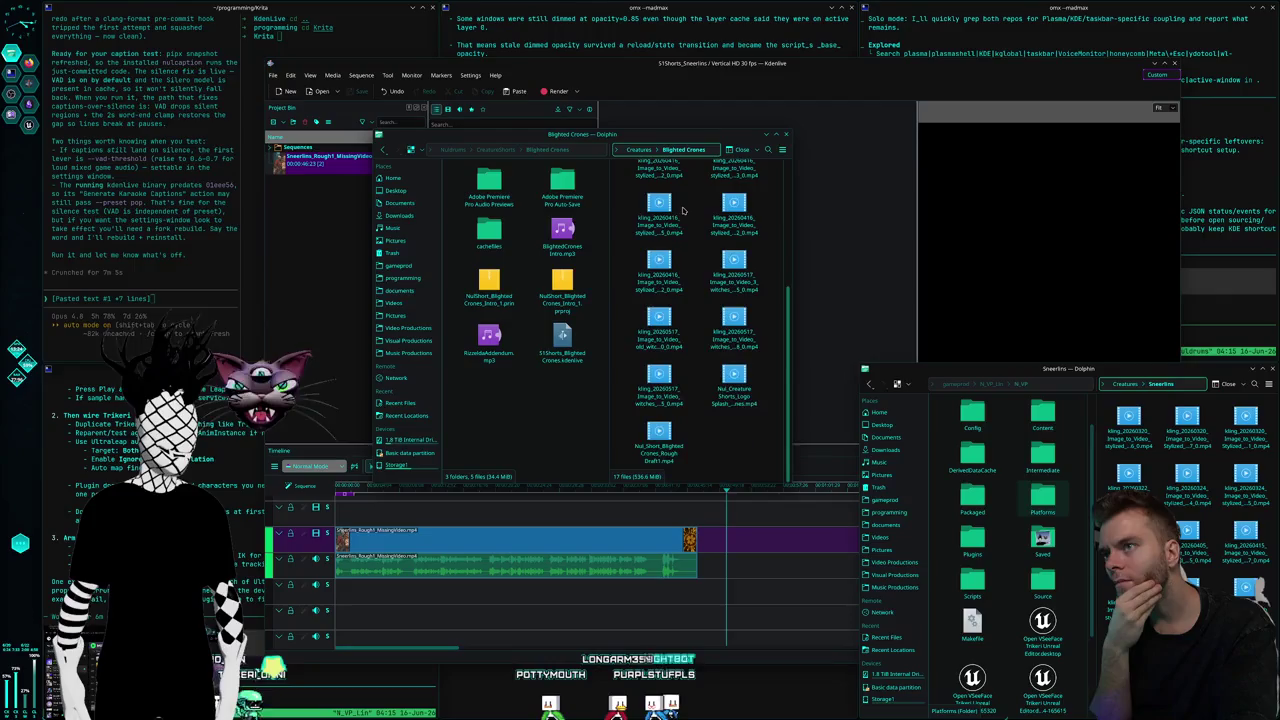
# Browse the Cyrens, Gorlunks and Land Intro clip folders under Creatures
pyautogui.click(636, 151)
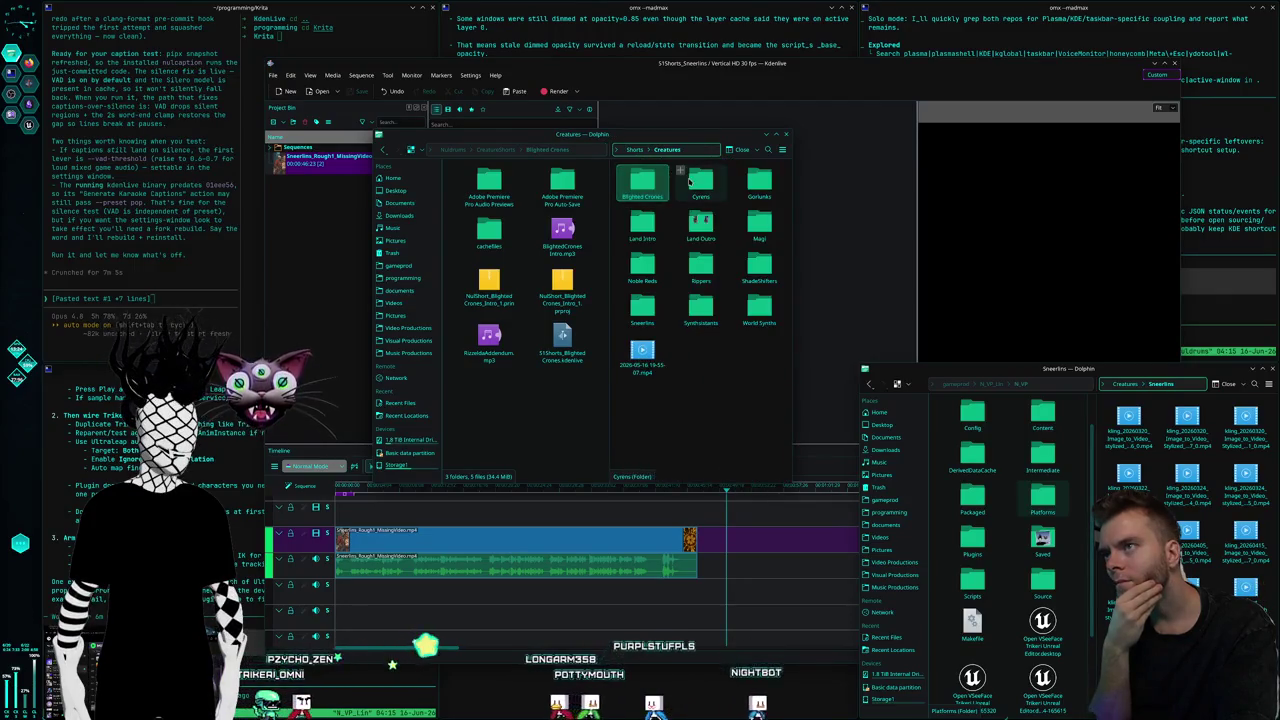
pyautogui.doubleClick(702, 185)
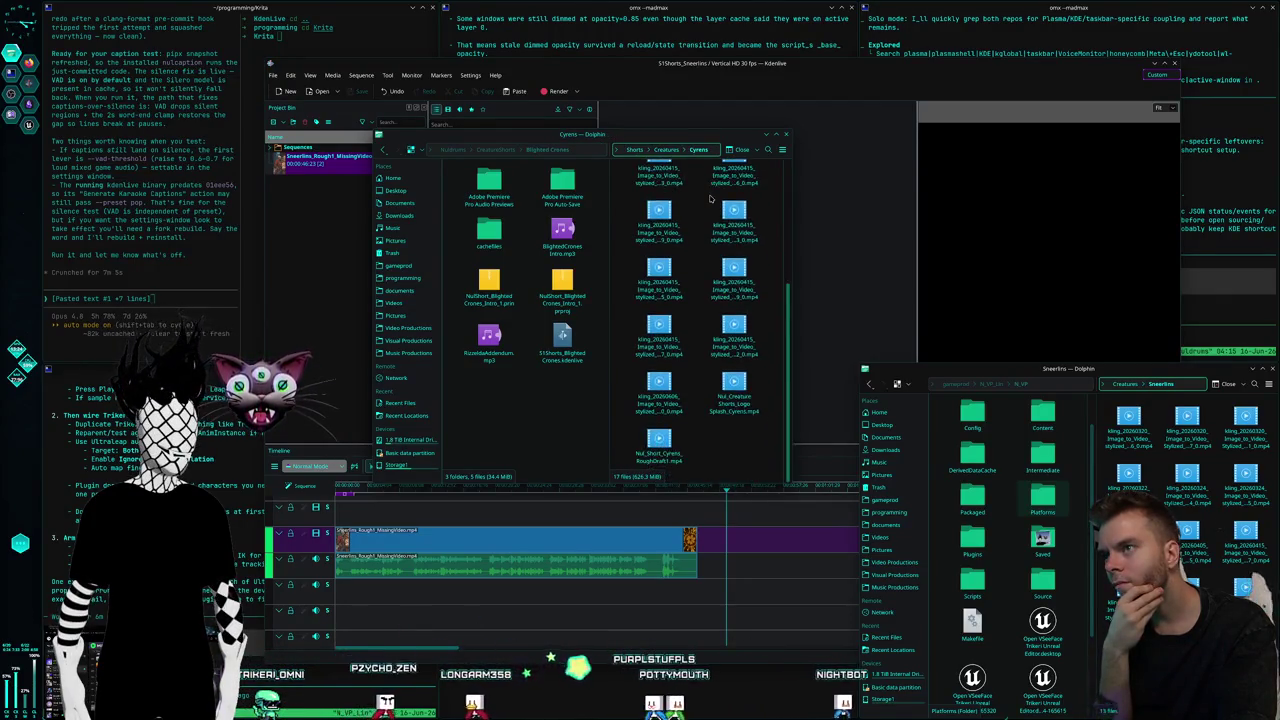
pyautogui.click(667, 149)
pyautogui.doubleClick(758, 184)
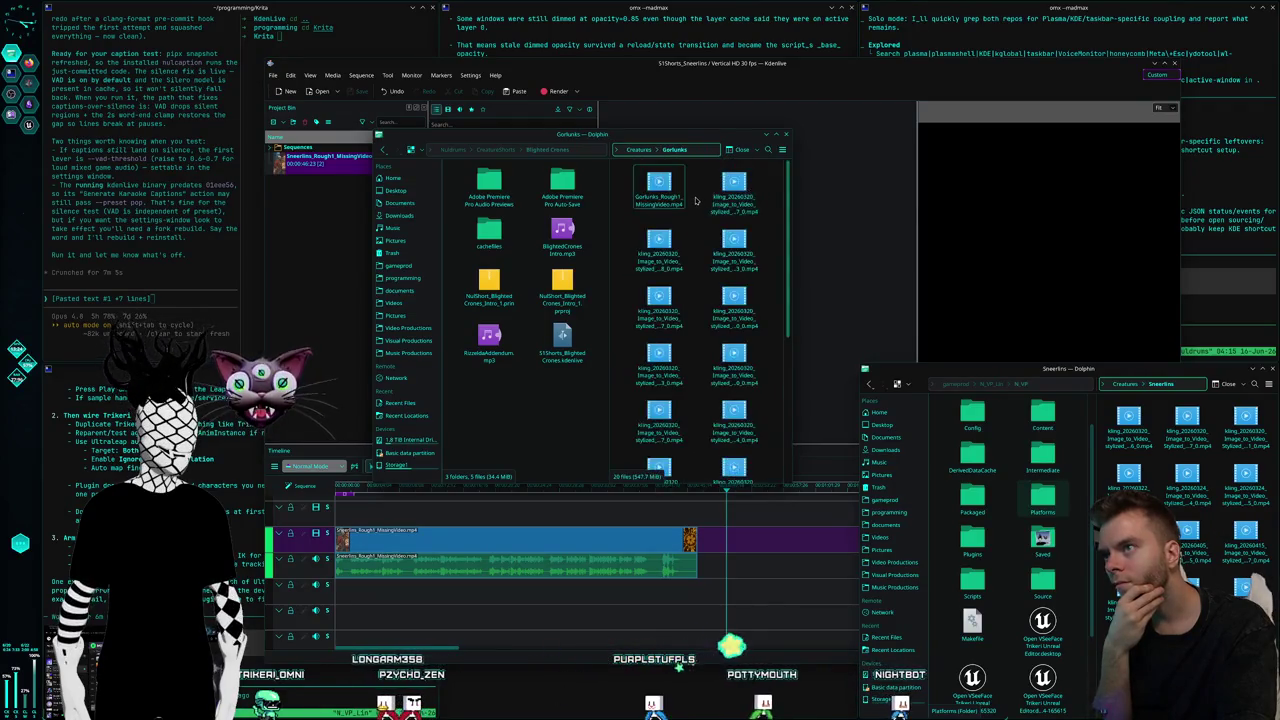
pyautogui.click(651, 149)
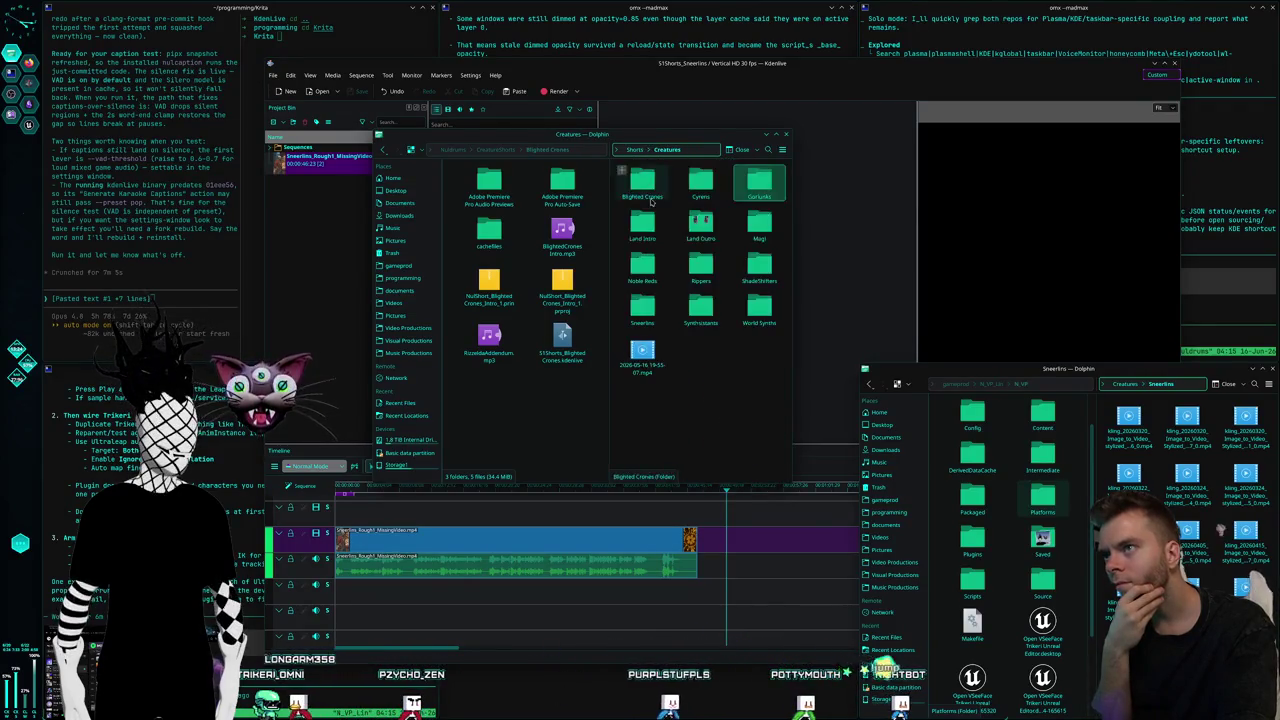
pyautogui.doubleClick(672, 230)
pyautogui.scroll(-5, 680, 226)
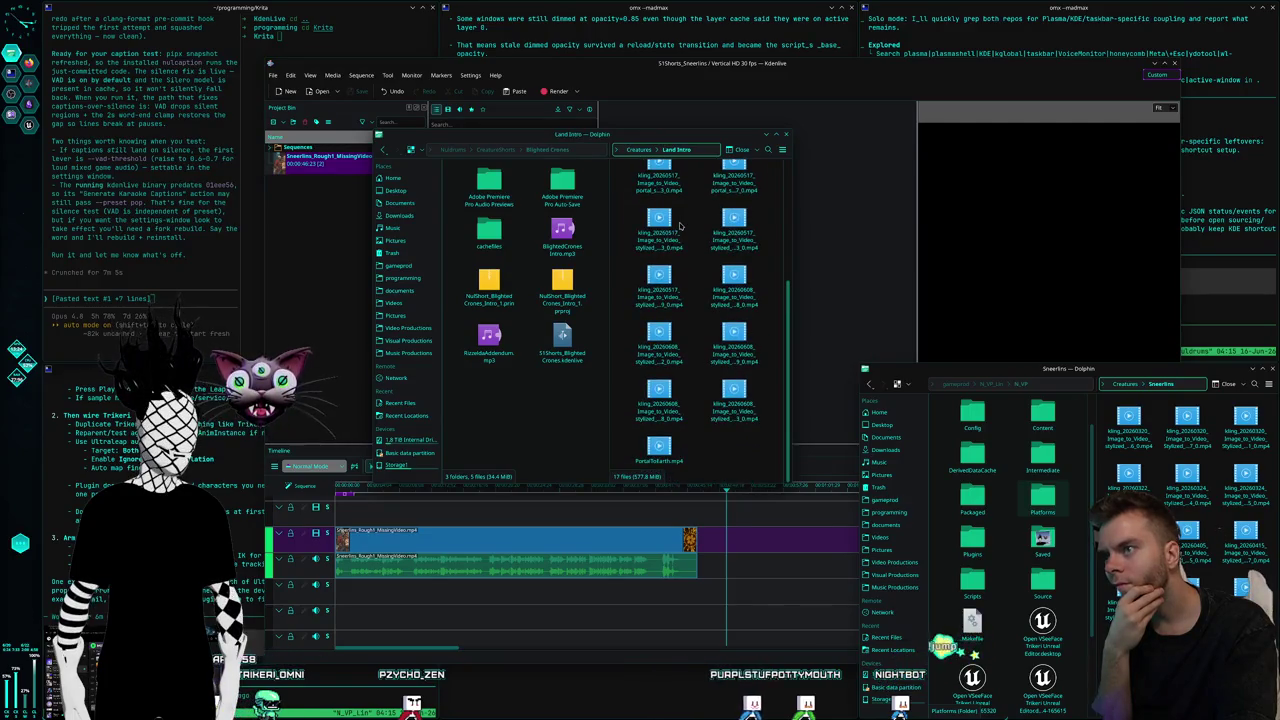
pyautogui.scroll(2, 679, 226)
pyautogui.scroll(2, 679, 226)
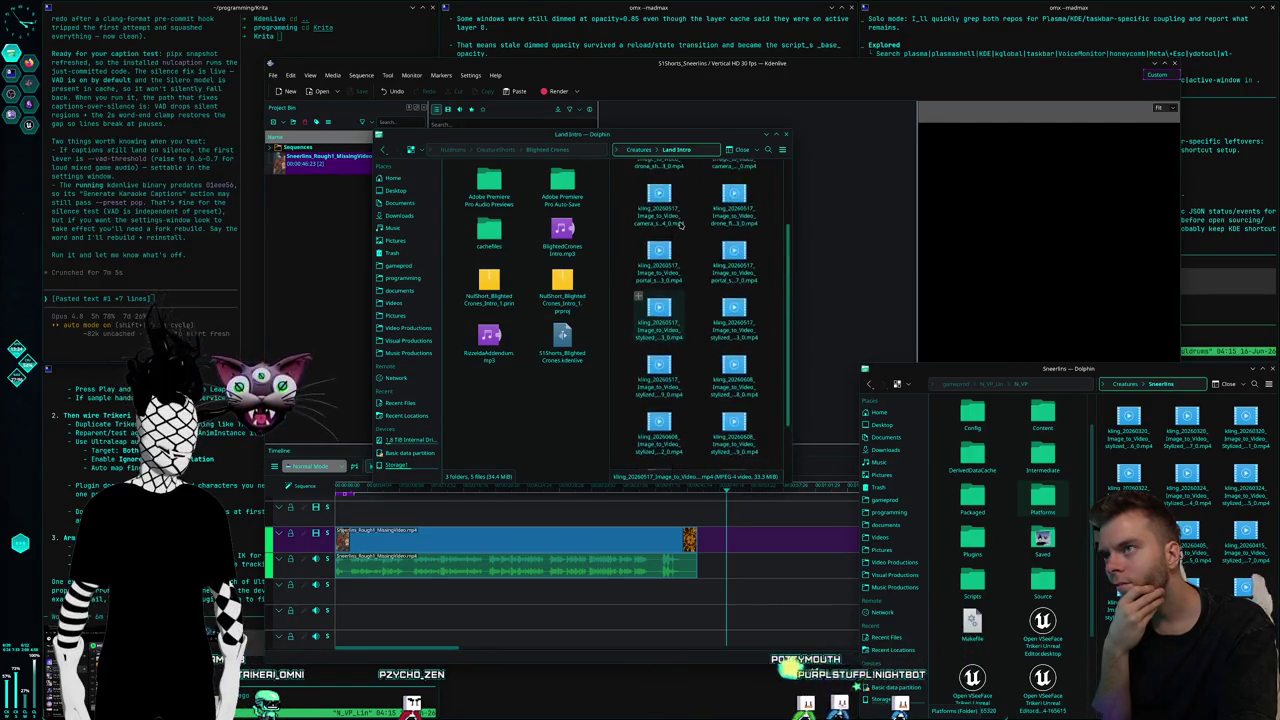
pyautogui.scroll(1, 679, 226)
# Check the Cyrens, Gorlunks, Intro and Outro project folders, ending in CreatureShorts › Rippers
pyautogui.click(516, 149)
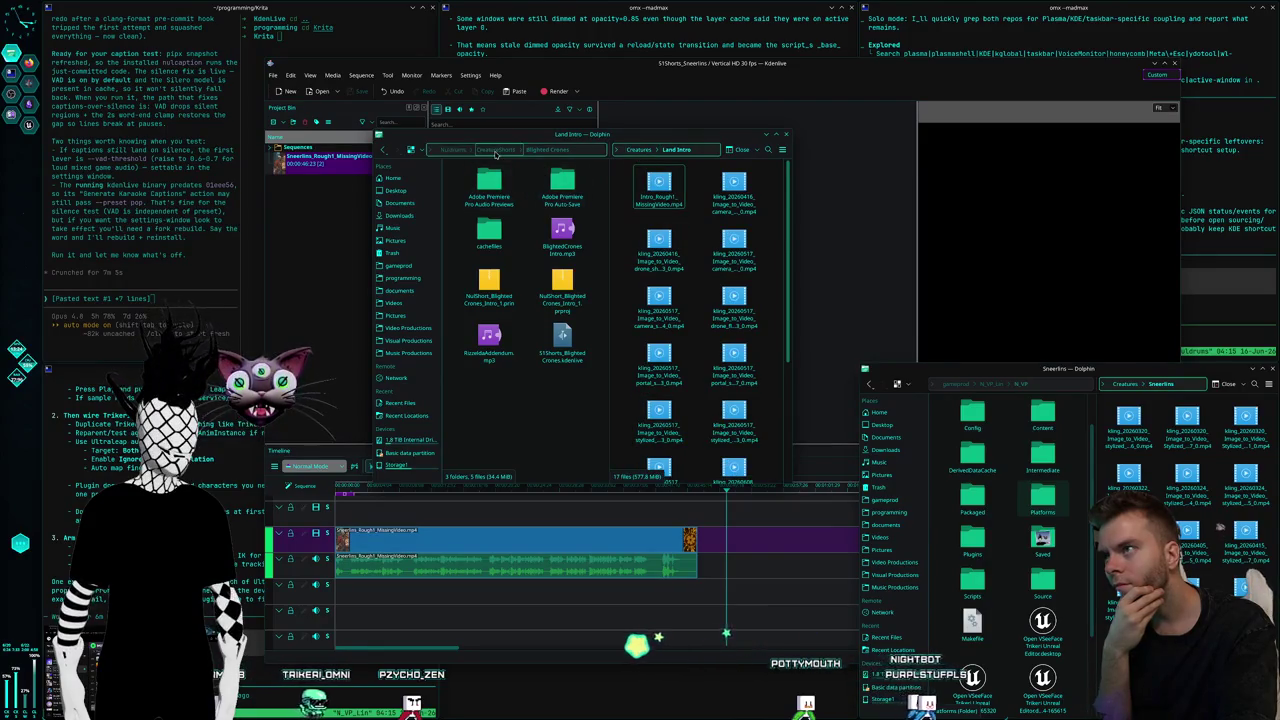
pyautogui.doubleClick(486, 280)
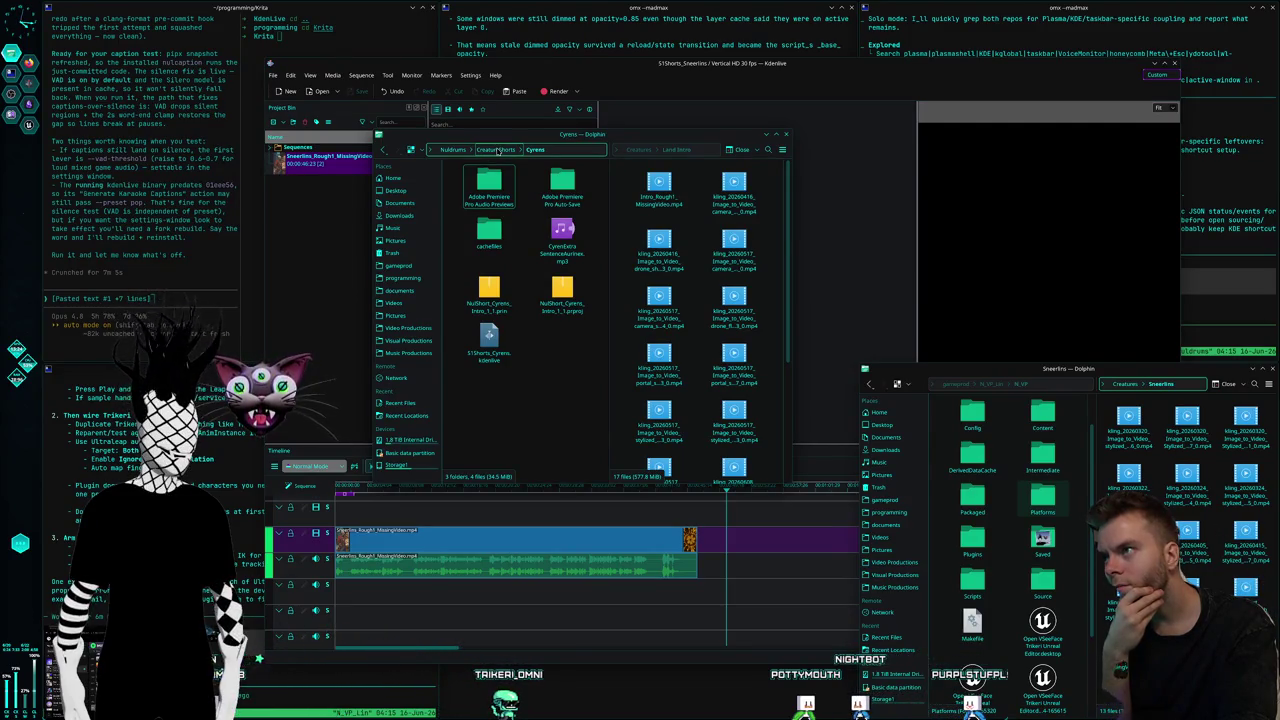
pyautogui.click(497, 149)
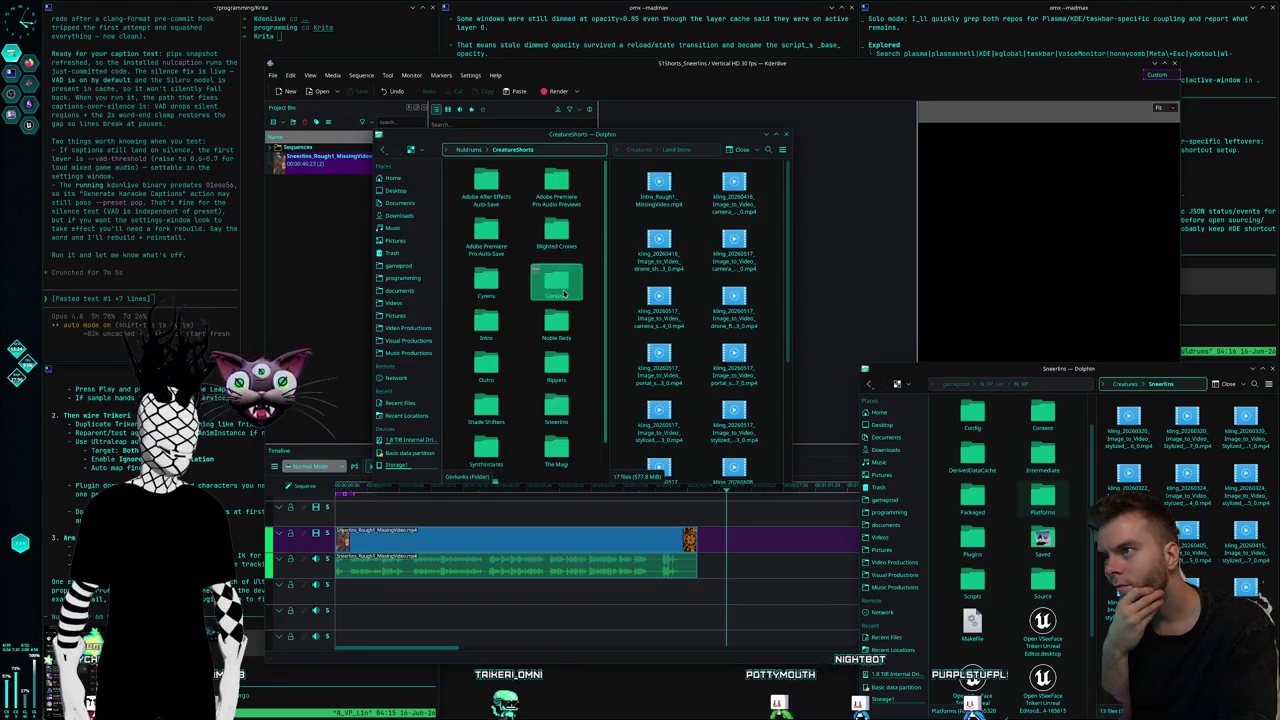
pyautogui.doubleClick(554, 290)
pyautogui.click(502, 150)
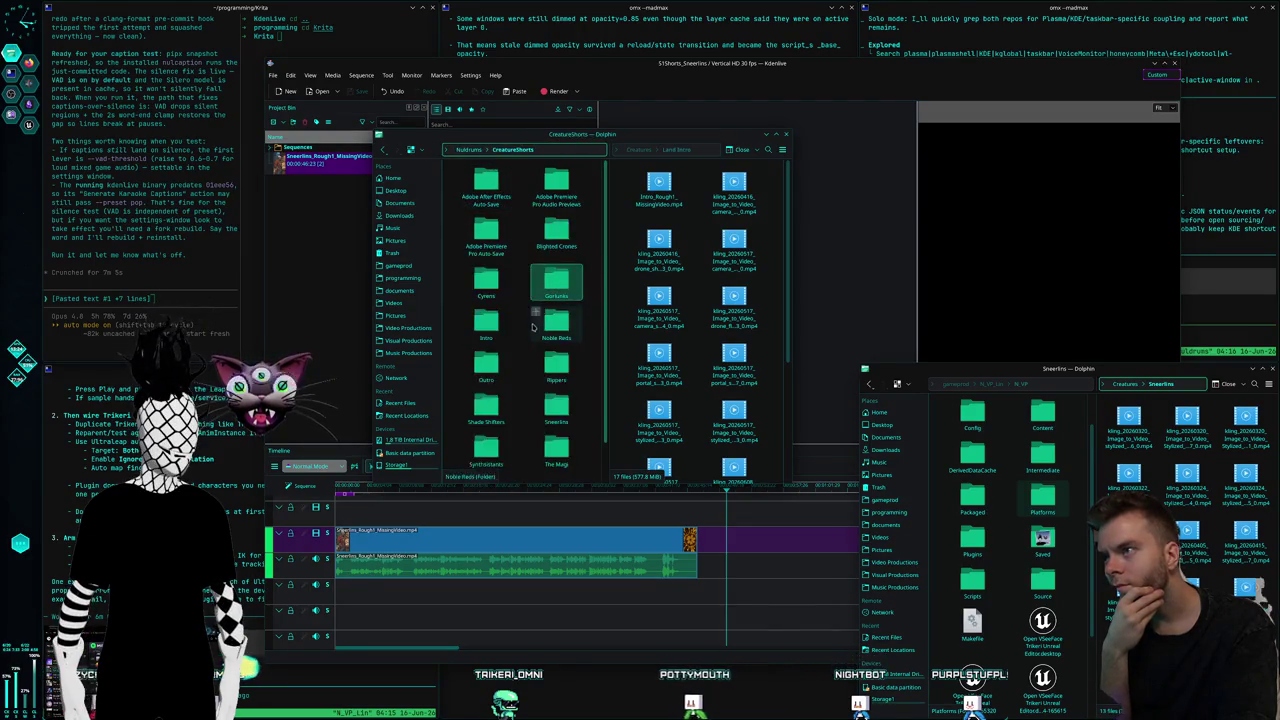
pyautogui.doubleClick(492, 255)
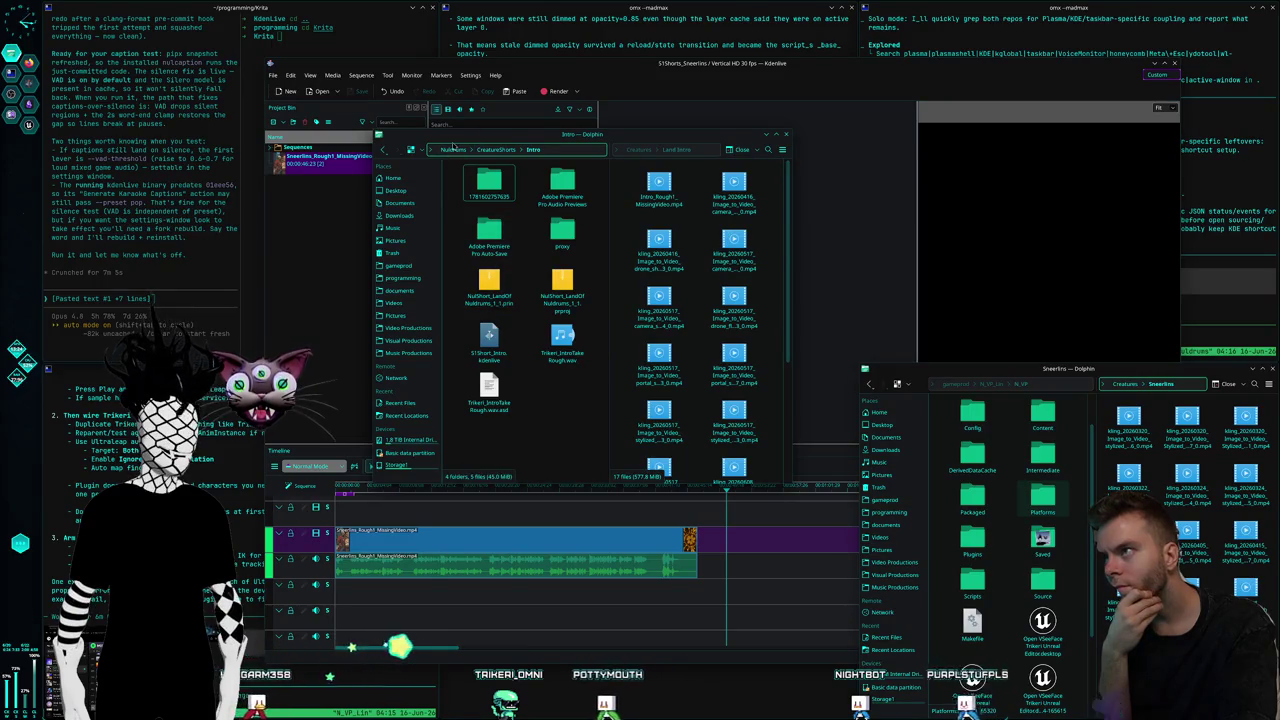
pyautogui.press('BackSpace')
pyautogui.click(568, 338)
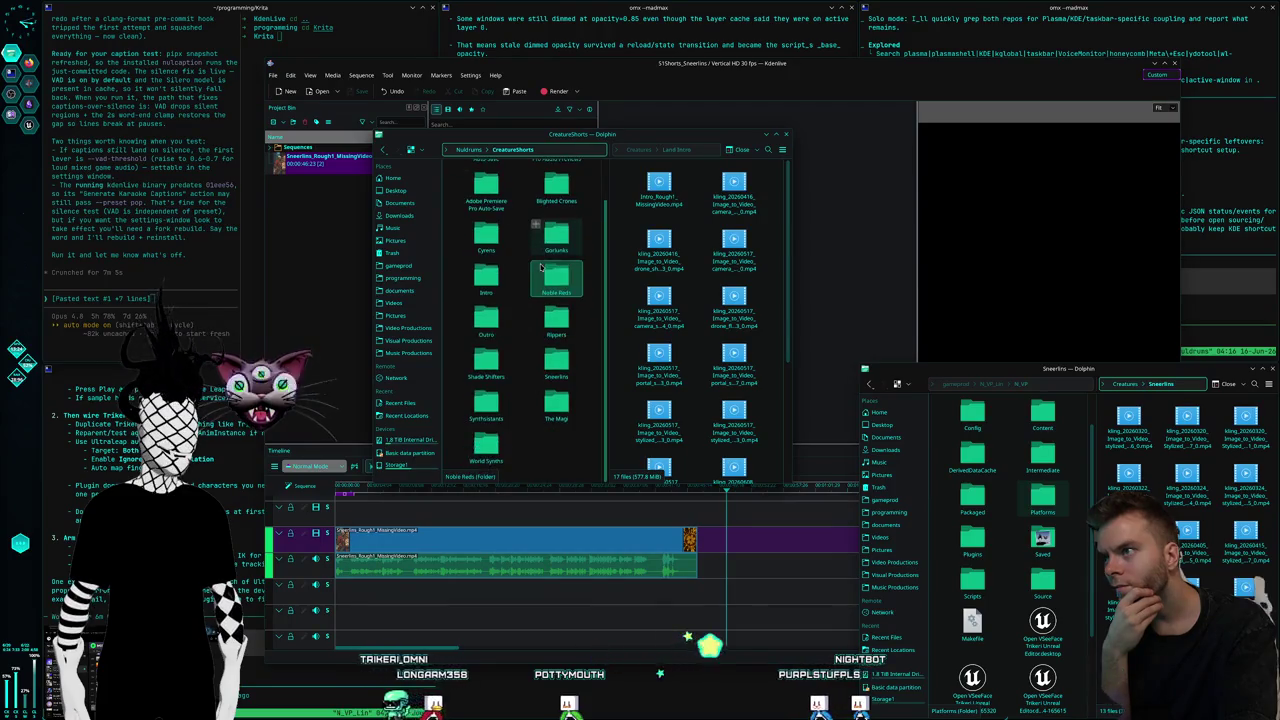
pyautogui.doubleClick(486, 368)
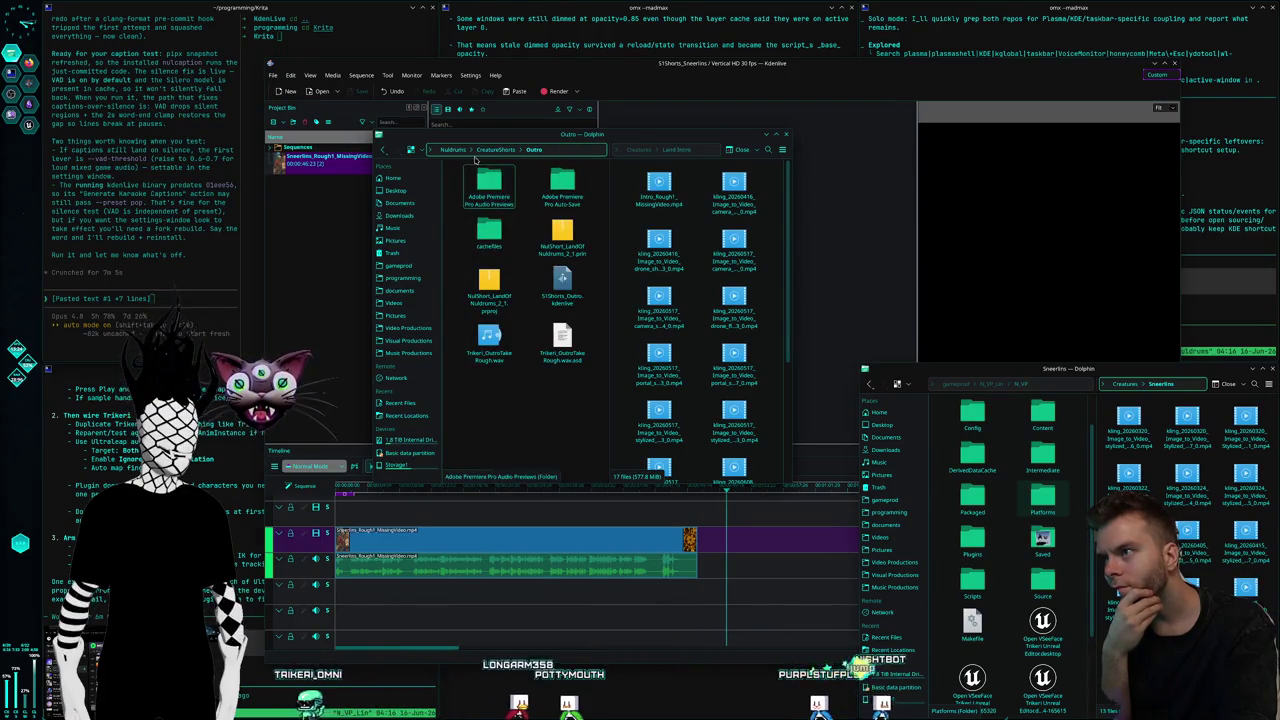
pyautogui.press('BackSpace')
pyautogui.press('Right')
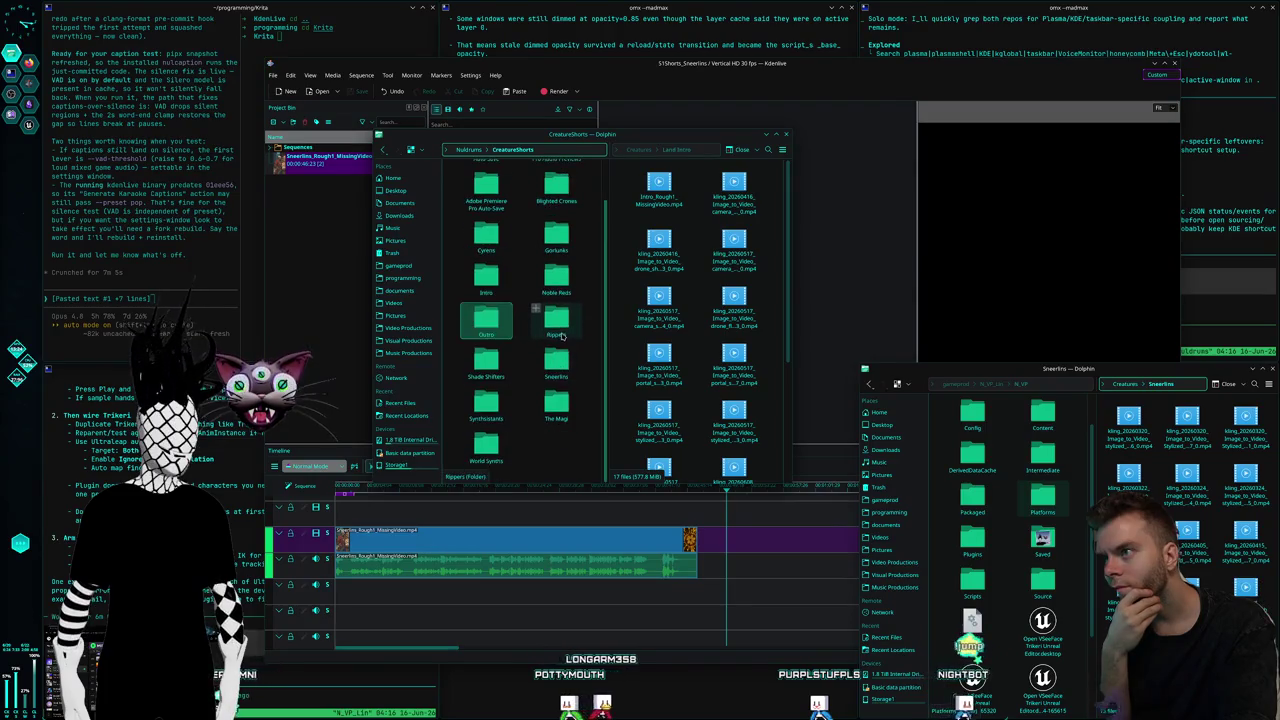
pyautogui.press('Return')
# Open the Creatures › Rippers clips folder and scroll to its bottom
pyautogui.click(707, 311)
pyautogui.press('BackSpace')
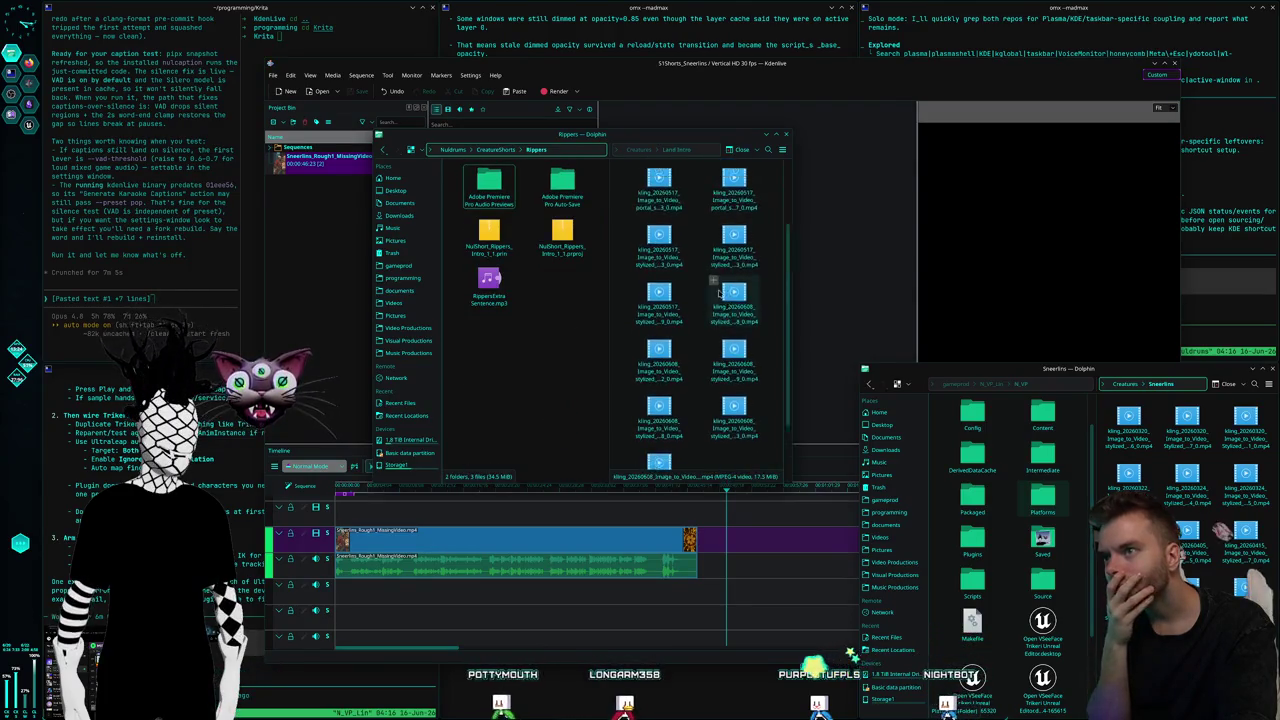
pyautogui.doubleClick(714, 284)
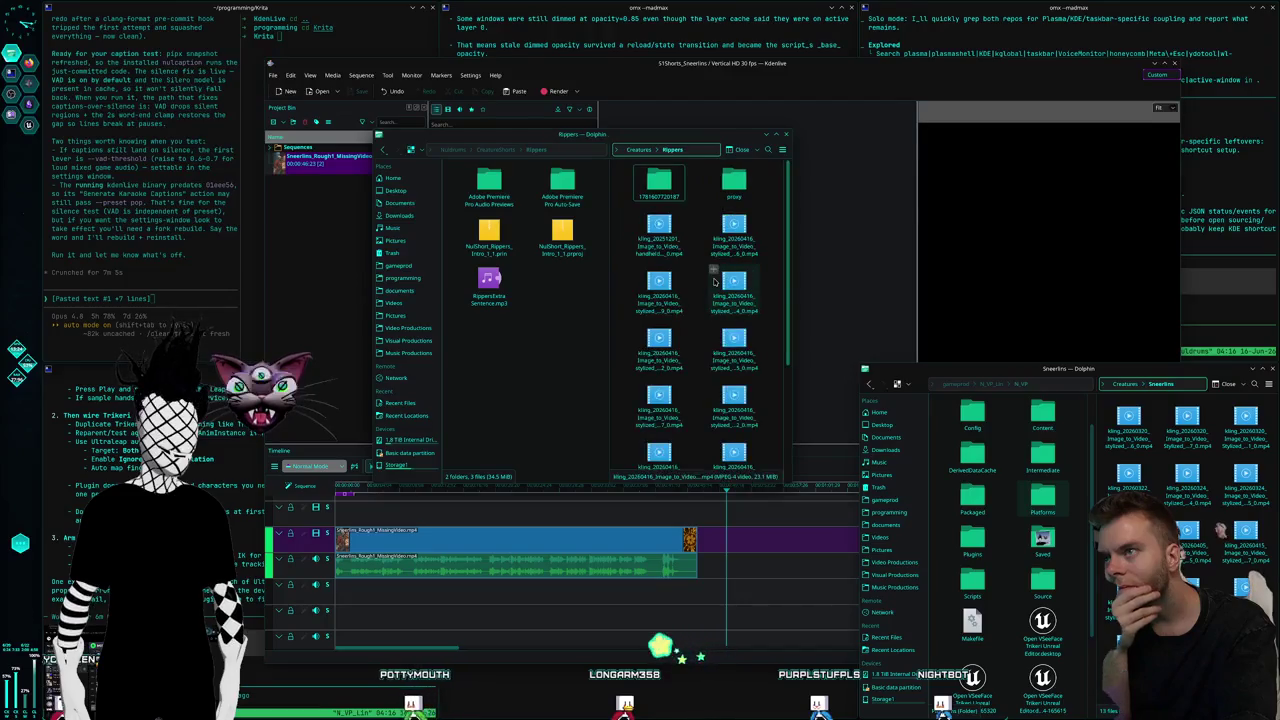
pyautogui.scroll(-4, 712, 300)
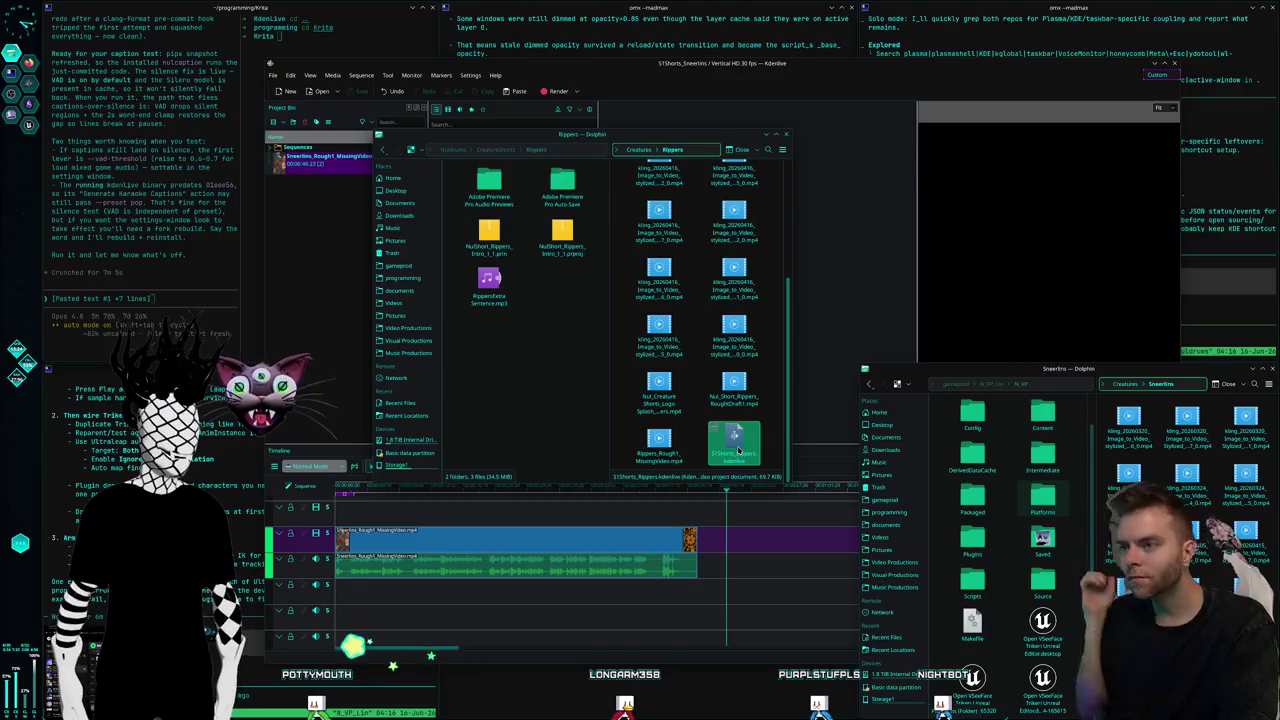
# Move S1Shorts_Rippers.kdenlive into the CreatureShorts › Rippers folder
pyautogui.moveTo(738, 447); pyautogui.dragTo(536, 321)
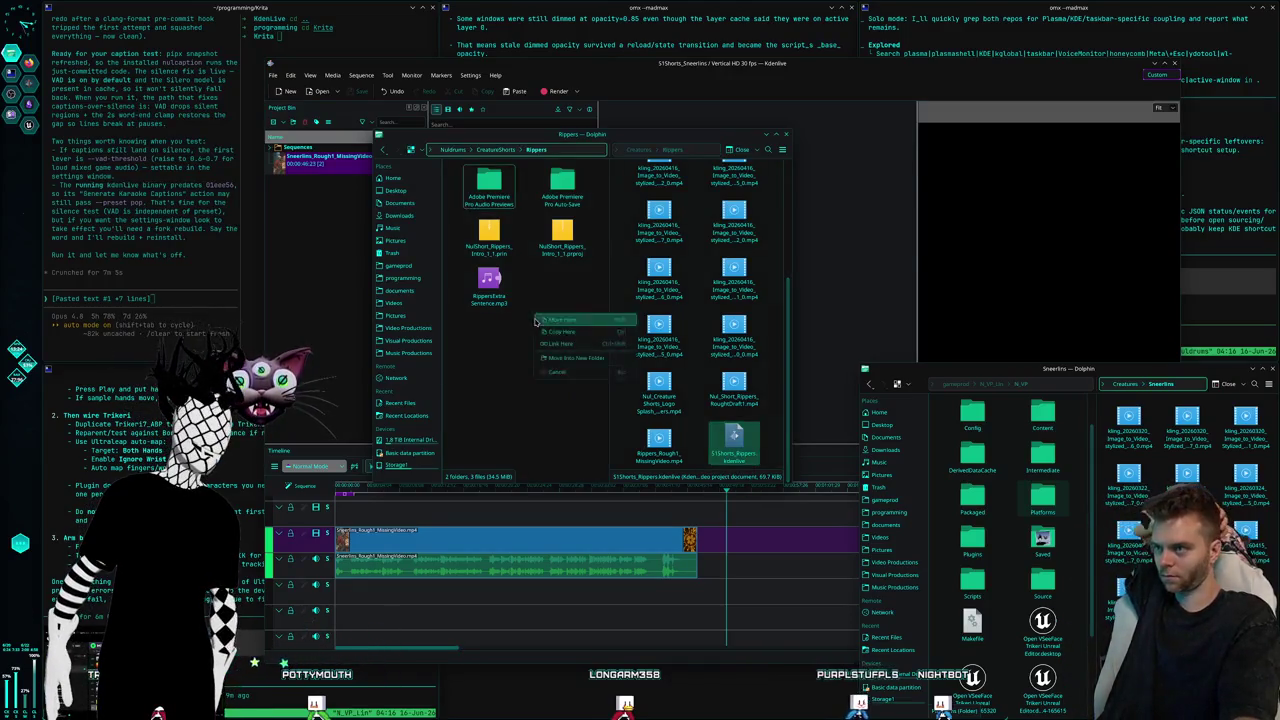
pyautogui.click(555, 320)
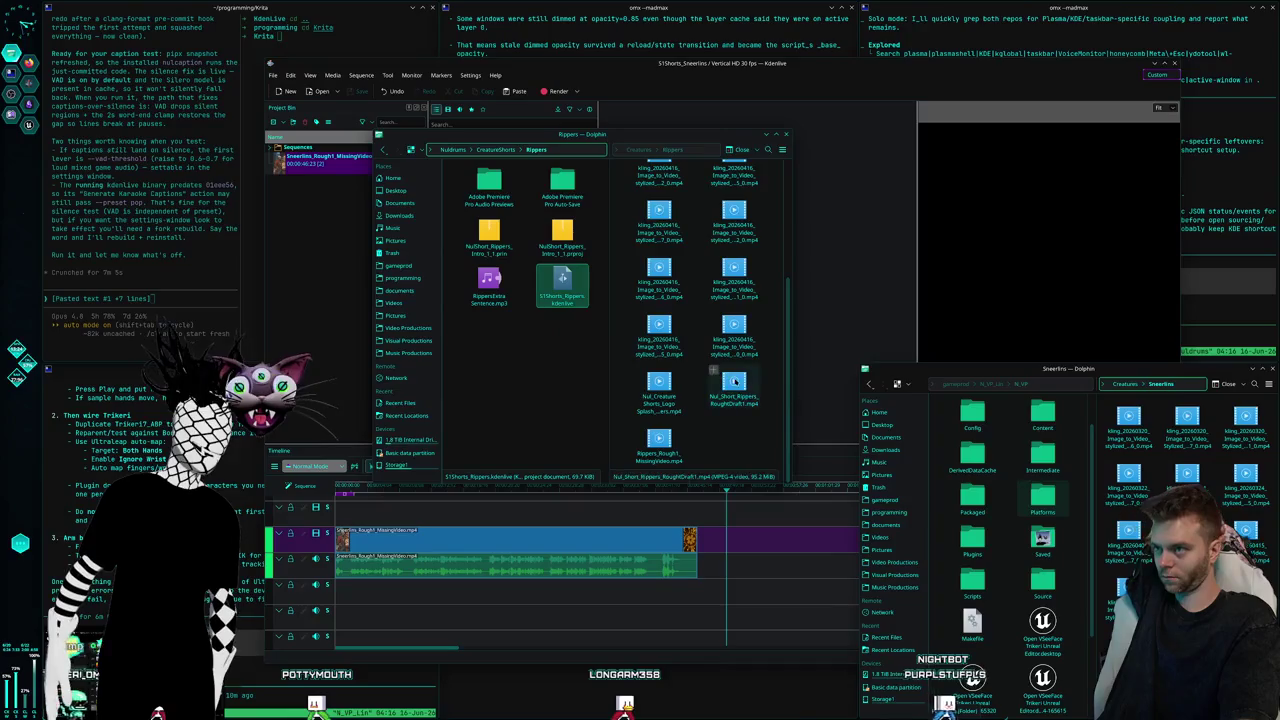
pyautogui.scroll(3, 715, 340)
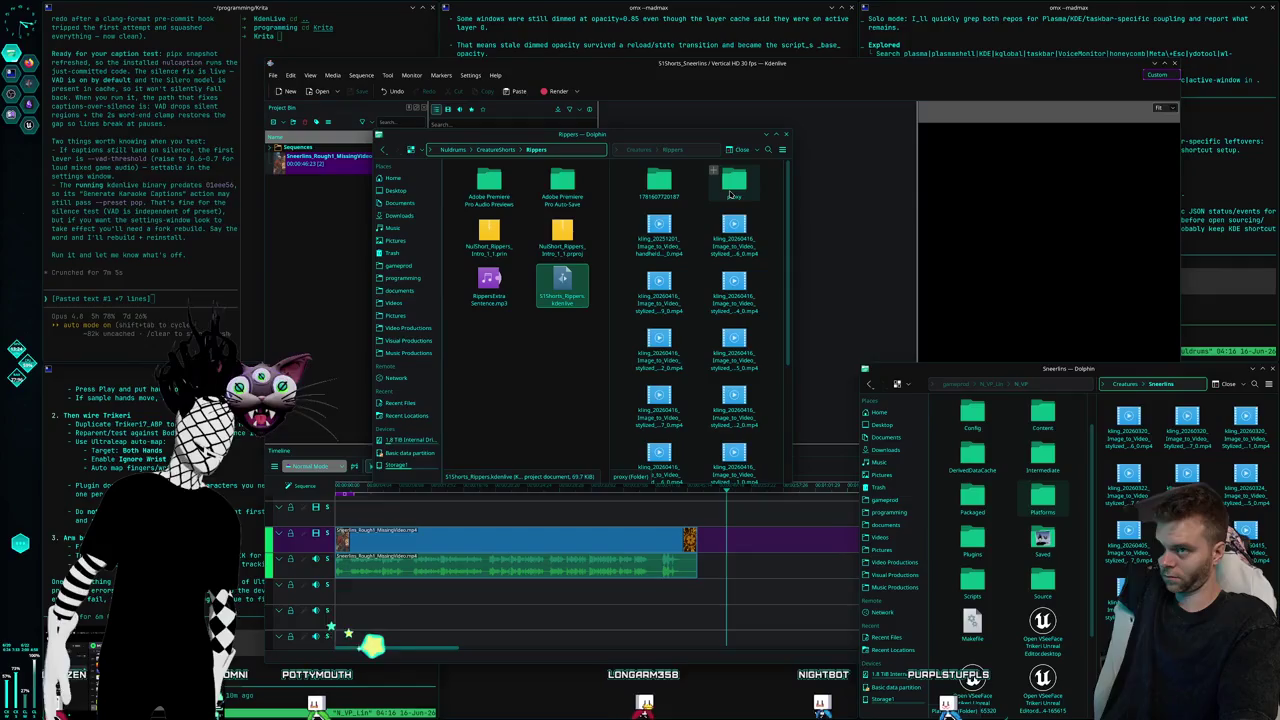
# Try opening the moved project from Dolphin, then bring Kdenlive to the front
pyautogui.doubleClick(560, 302)
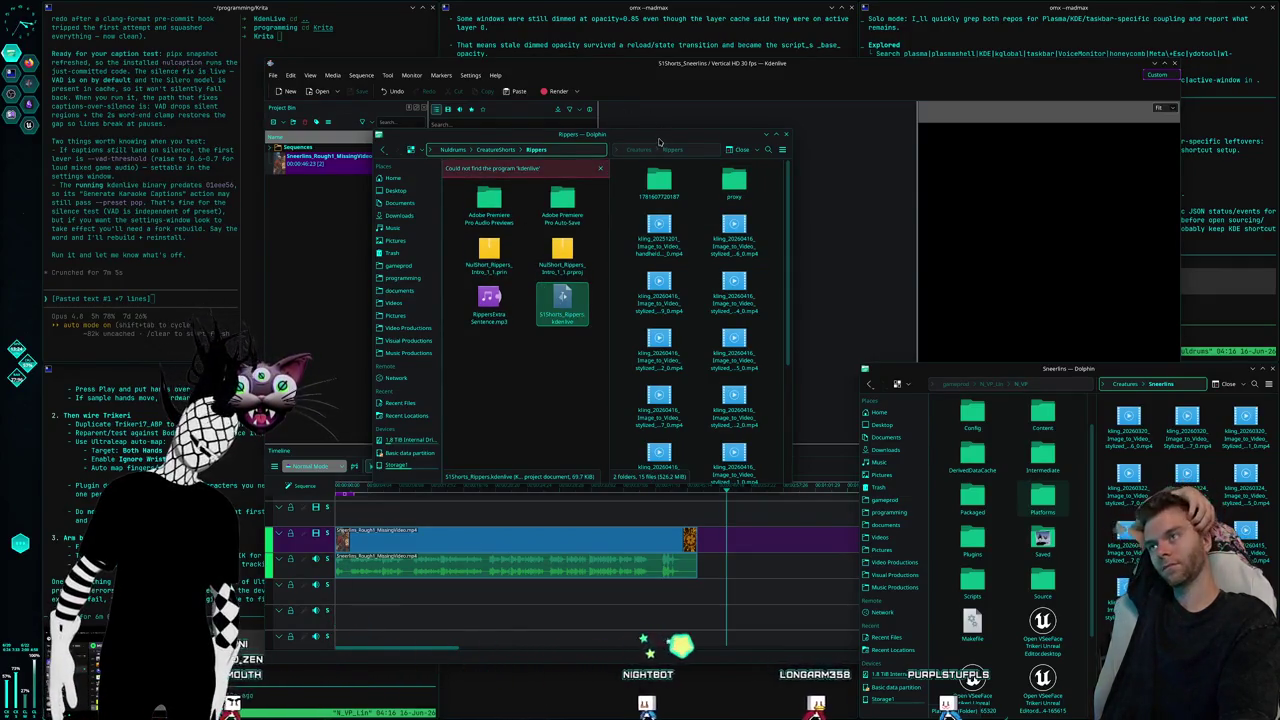
pyautogui.moveTo(647, 134); pyautogui.dragTo(497, 201)
pyautogui.click(363, 68)
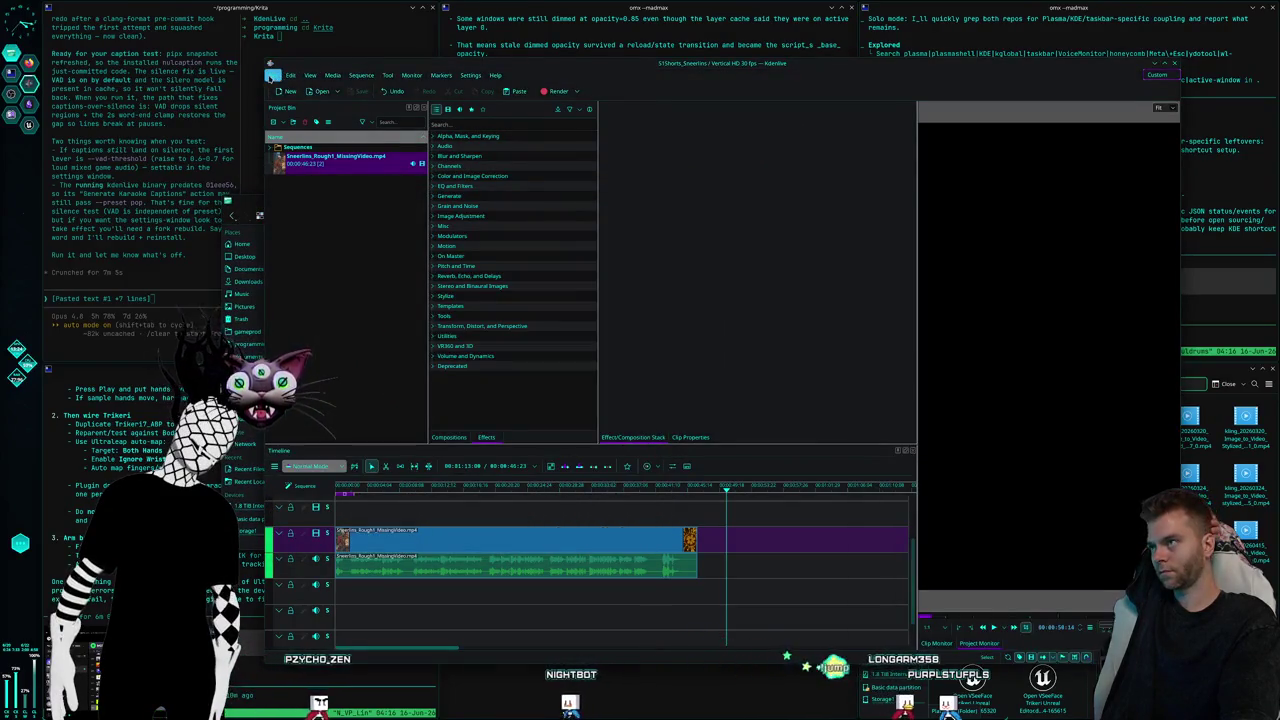
# Open 51Shorts_Rippers.kdenlive from Video Productions › CreatureShorts › Rippers in Kdenlive
pyautogui.click(272, 75)
pyautogui.click(300, 107)
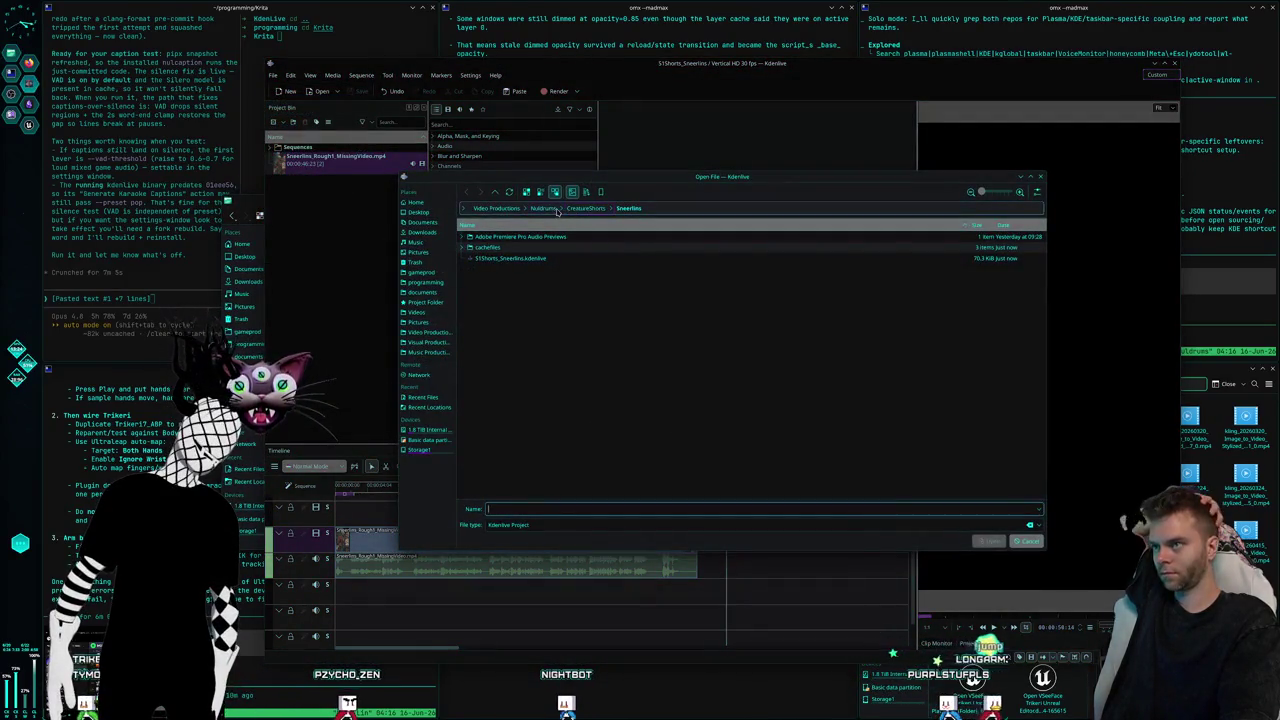
pyautogui.click(437, 334)
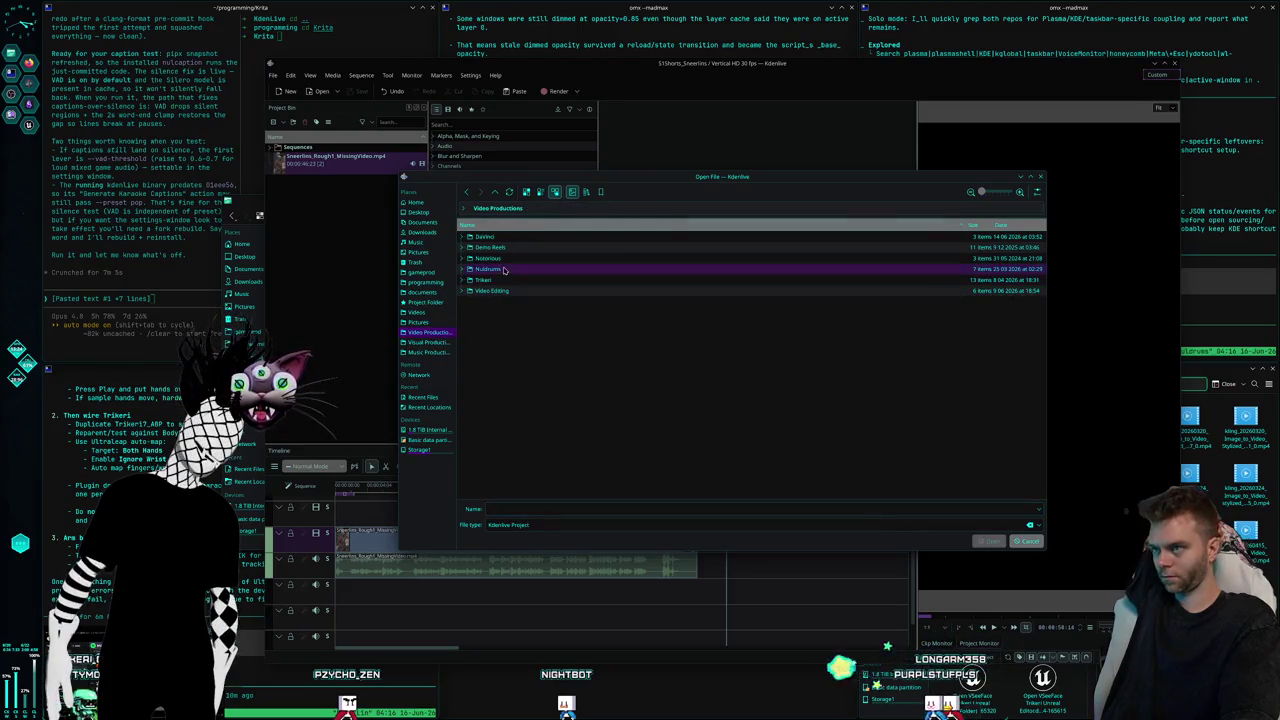
pyautogui.doubleClick(518, 249)
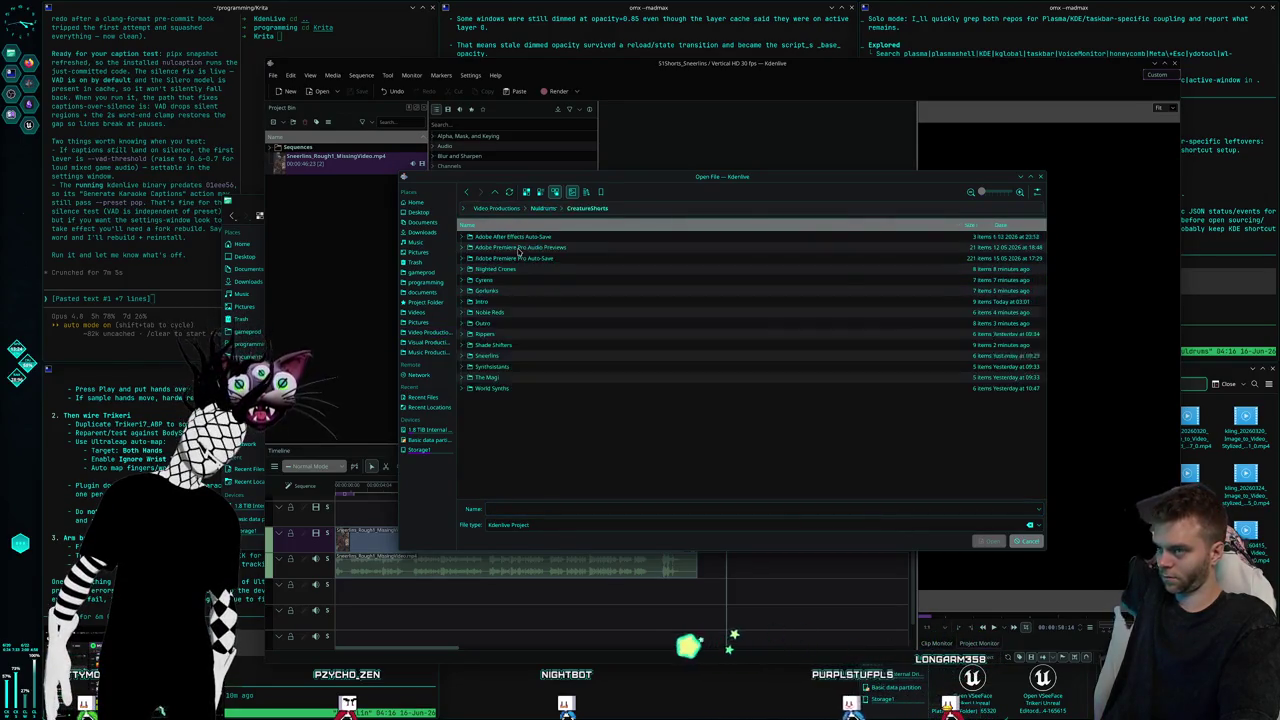
pyautogui.doubleClick(516, 334)
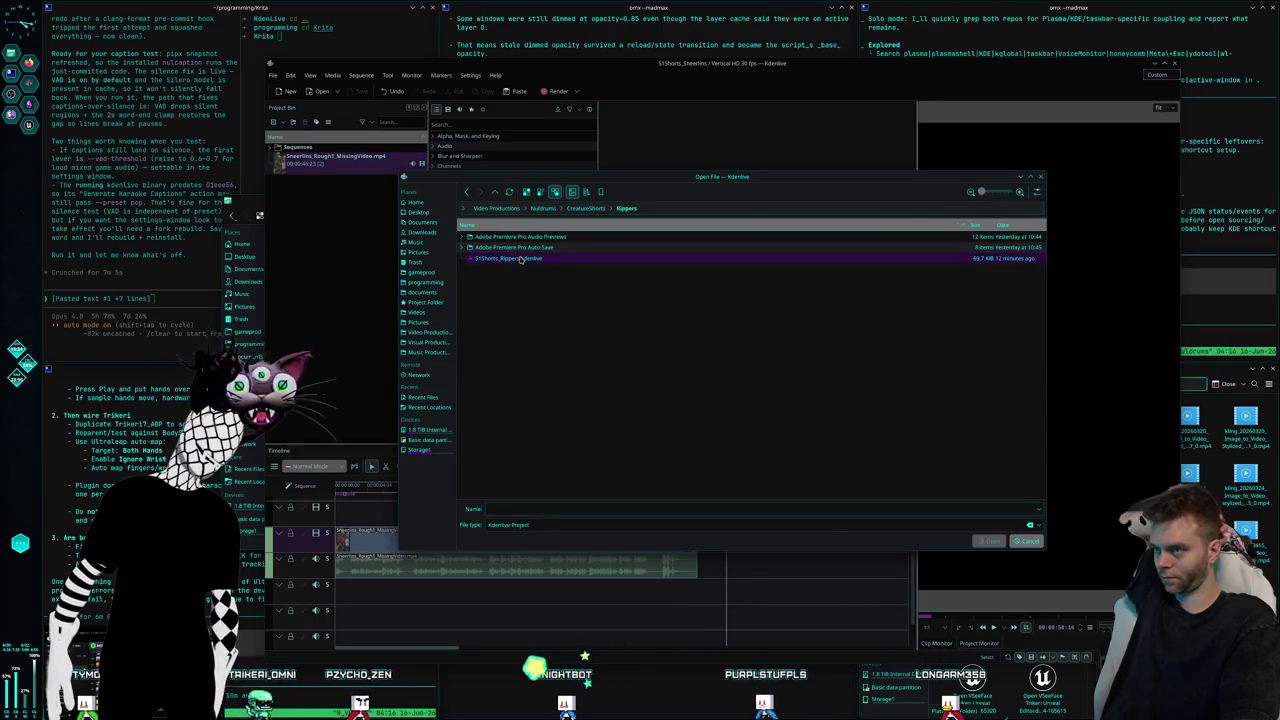
pyautogui.click(520, 259)
pyautogui.click(983, 541)
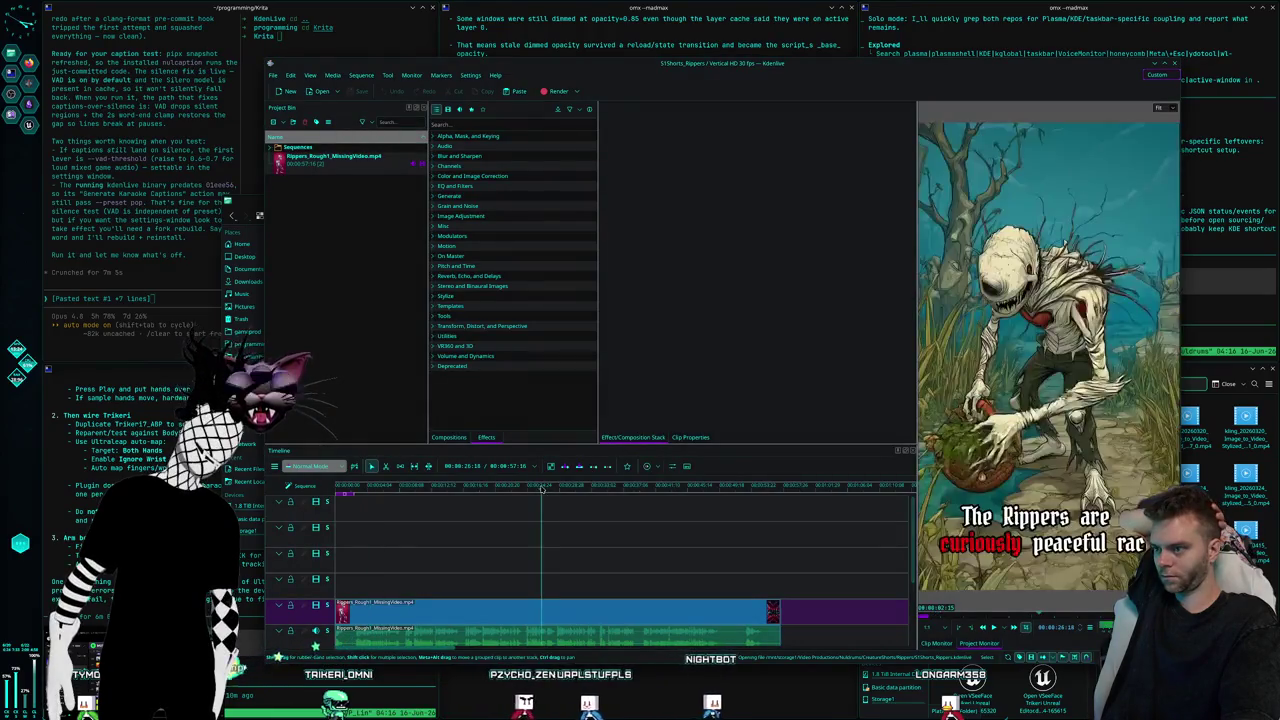
# Scrub the playhead back, then show the project folder in Dolphin and go up to CreatureShorts
pyautogui.moveTo(541, 487); pyautogui.dragTo(441, 487)
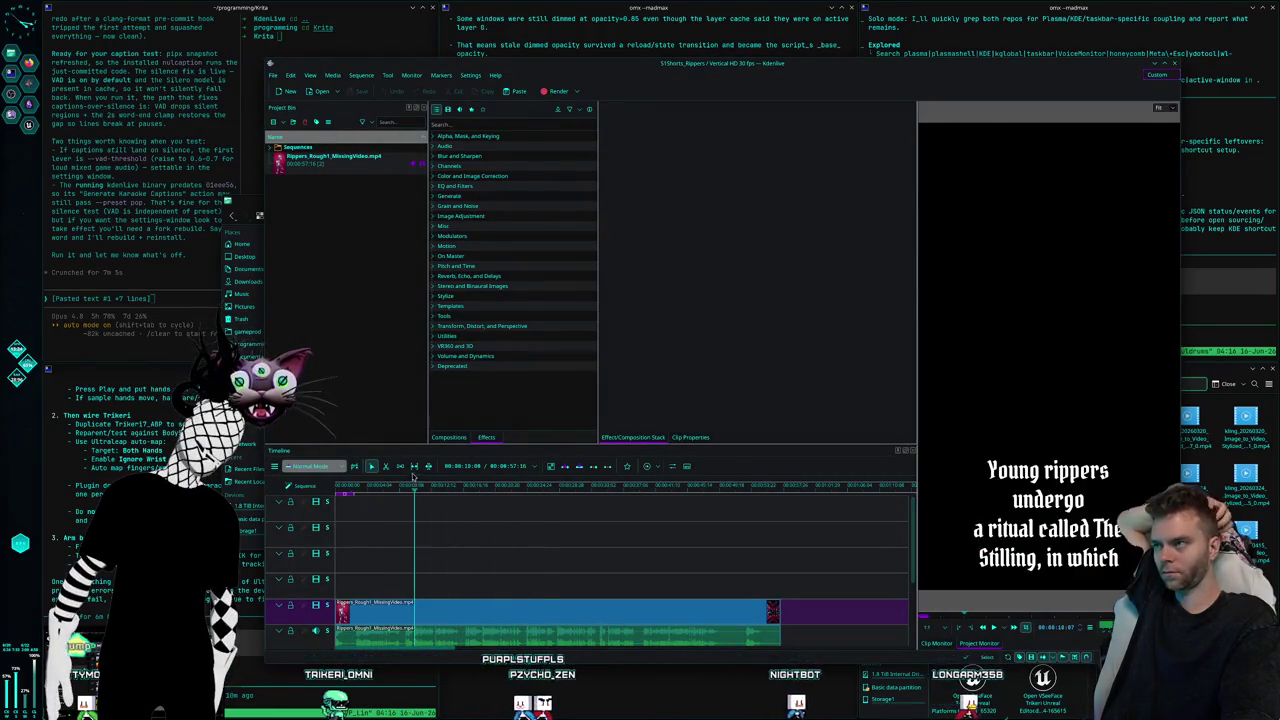
pyautogui.click(271, 76)
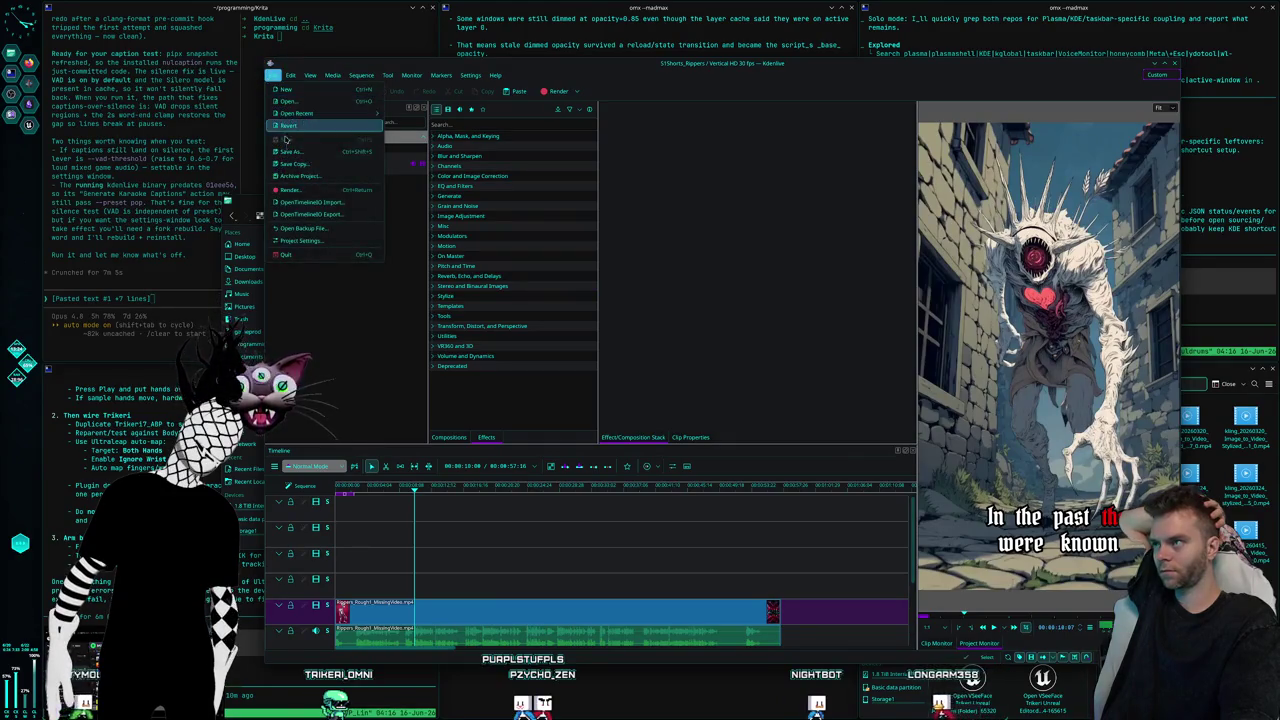
pyautogui.click(228, 205)
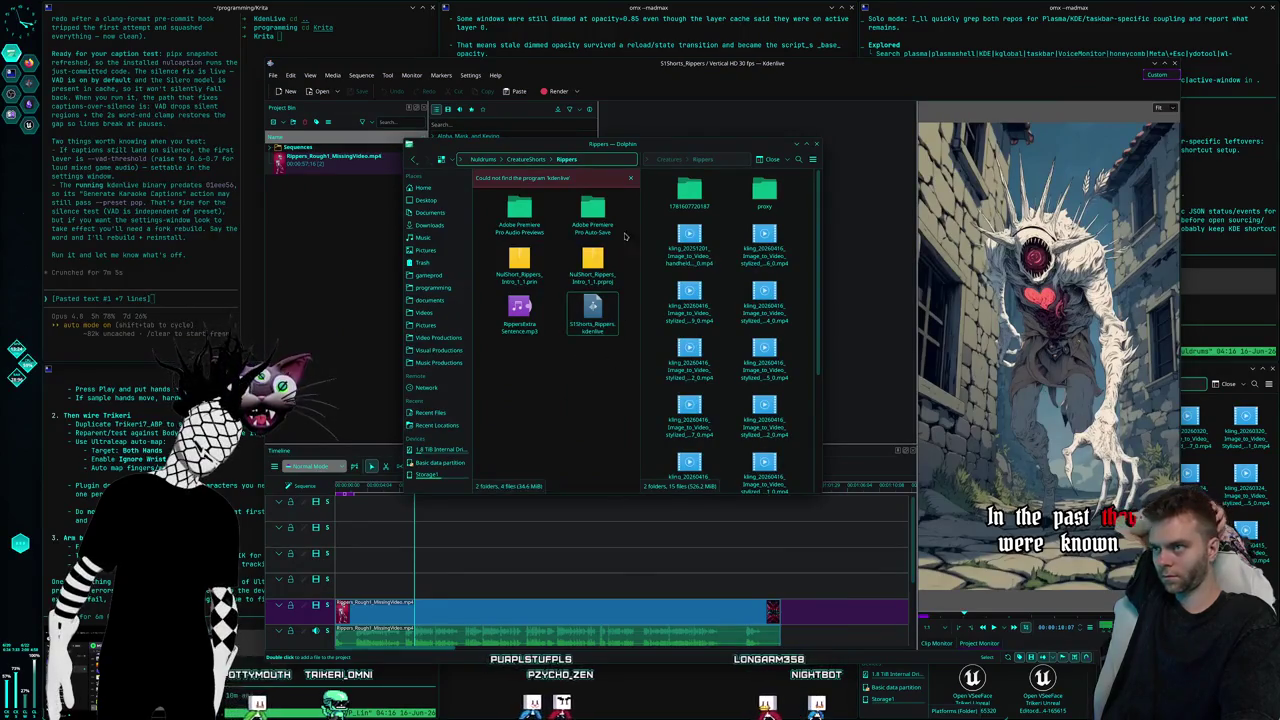
pyautogui.hotkey('alt', 'Up')
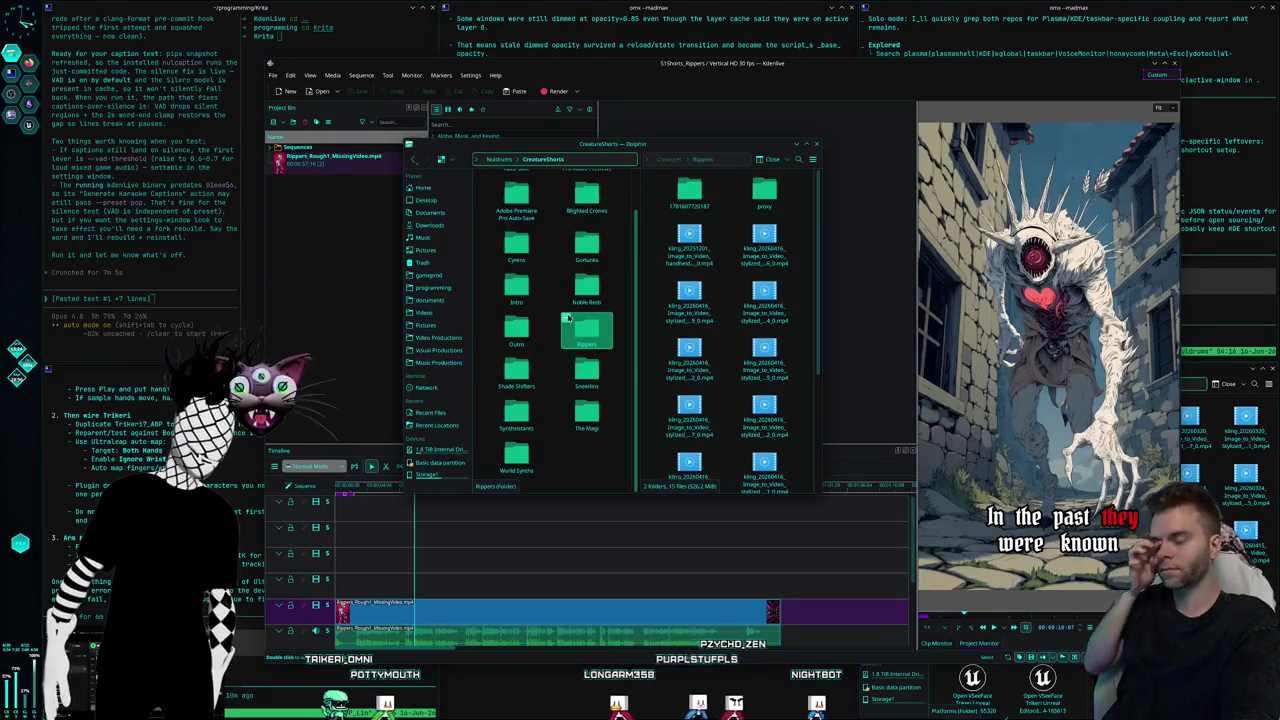
# Look through the Shade Shifters, Rippers, Outro and Noble Reds project folders
pyautogui.doubleClick(517, 375)
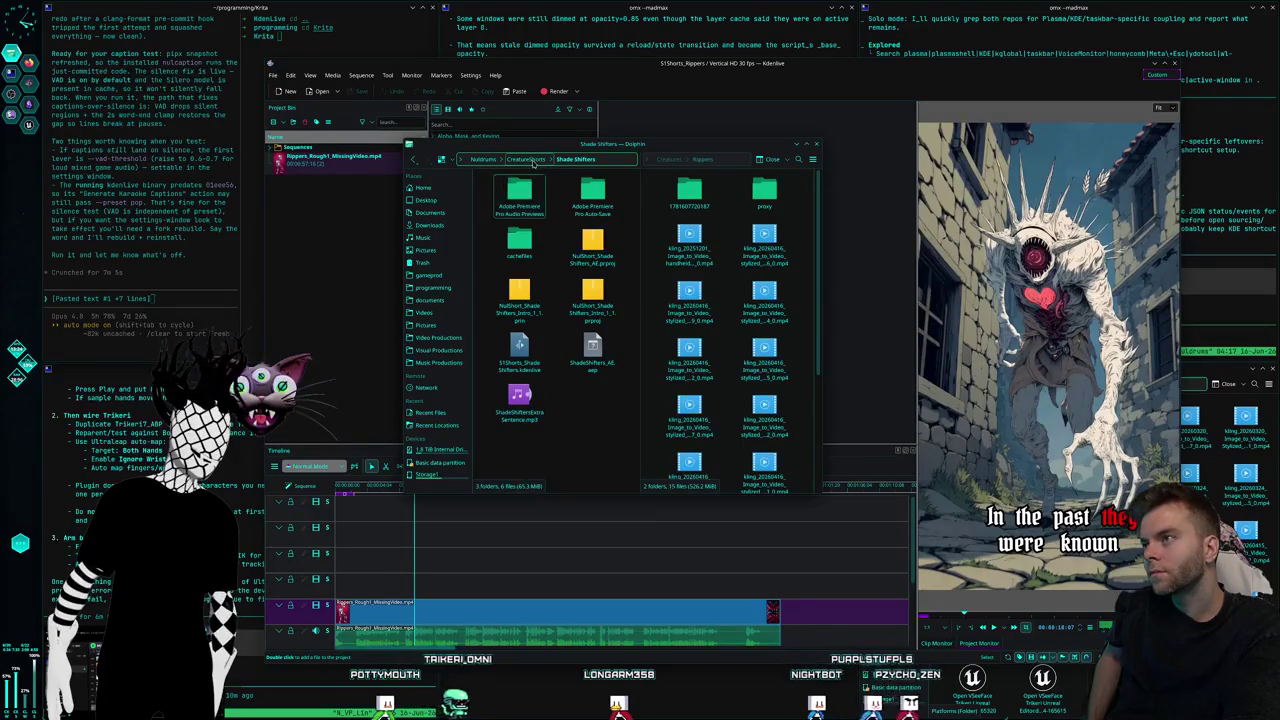
pyautogui.click(535, 163)
pyautogui.doubleClick(593, 362)
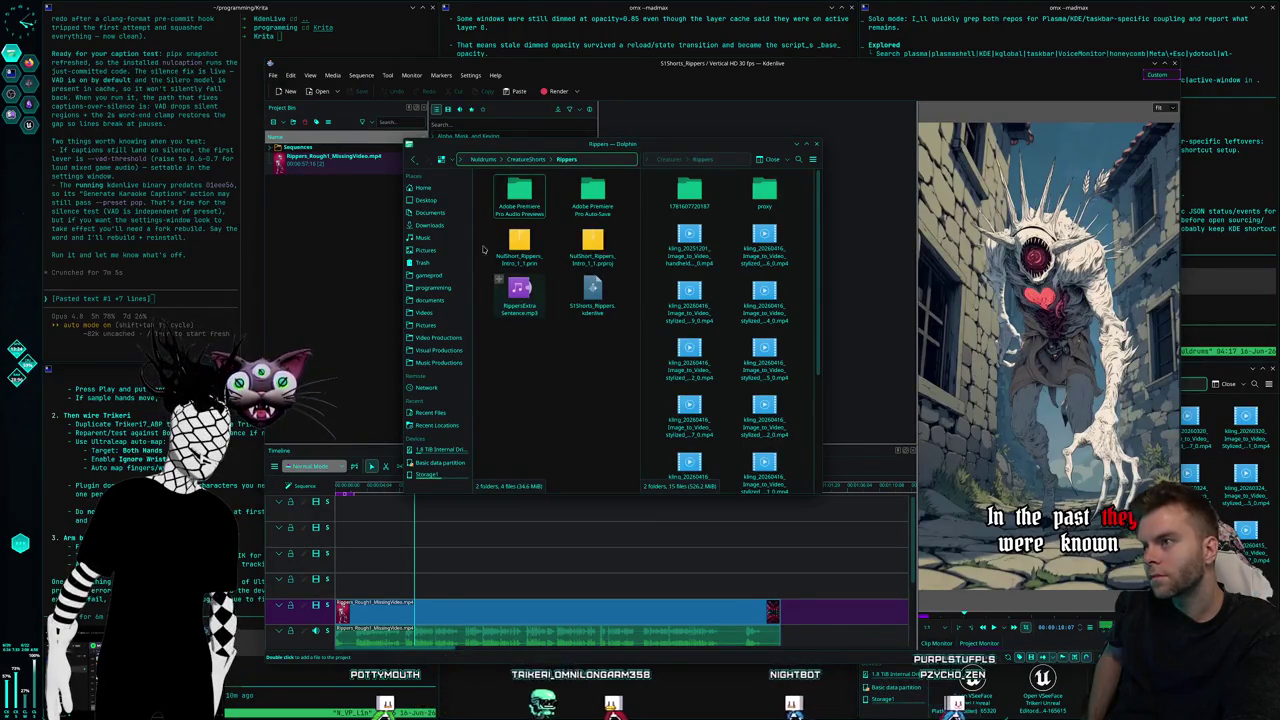
pyautogui.hotkey('alt', 'Left')
pyautogui.doubleClick(510, 384)
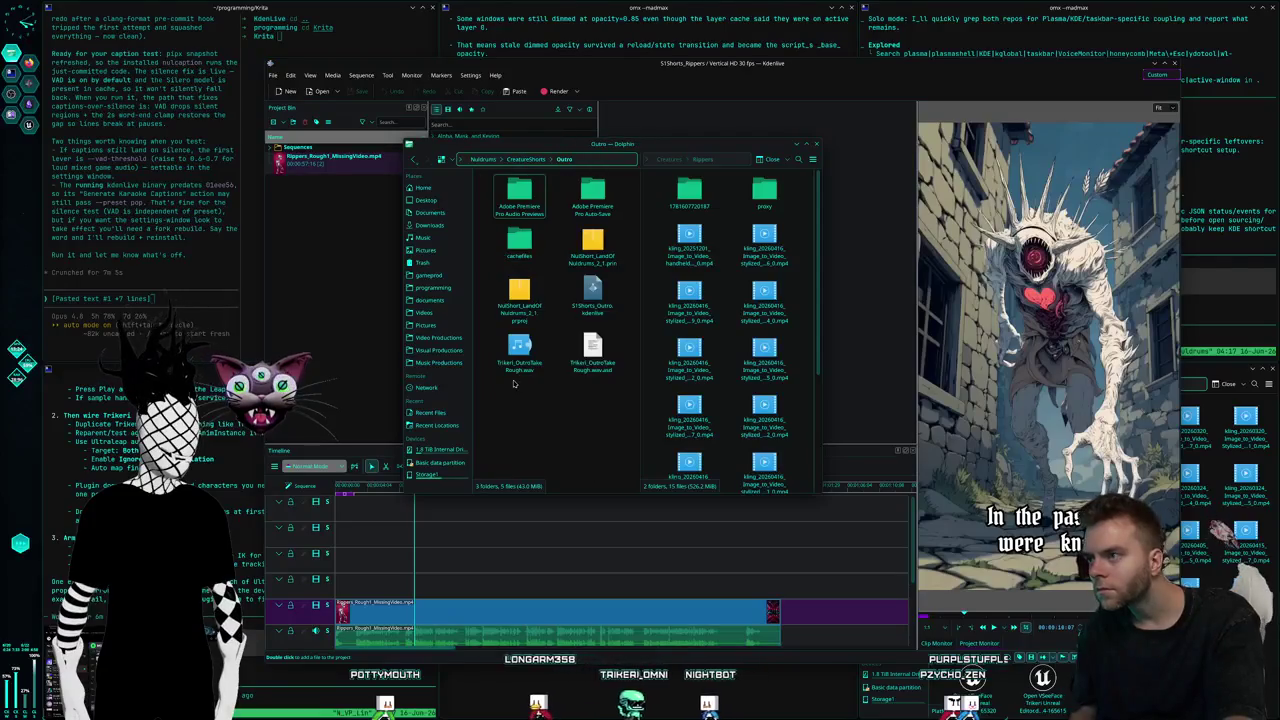
pyautogui.click(527, 160)
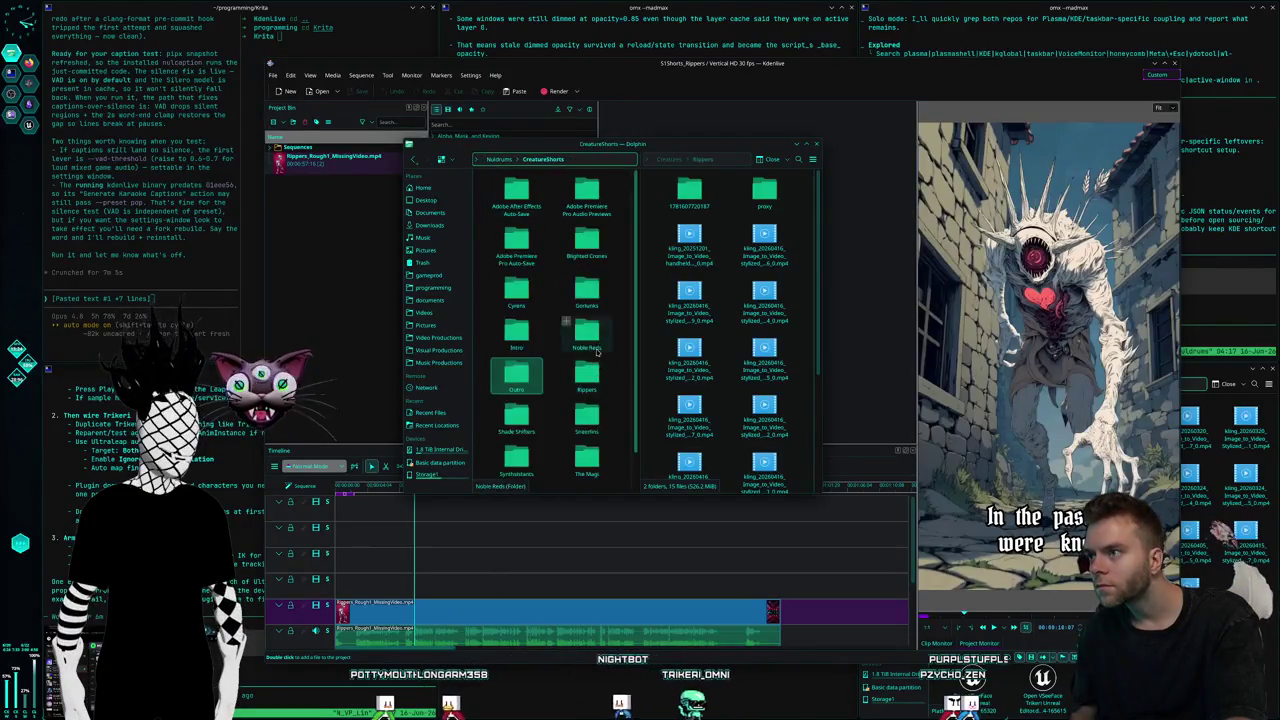
pyautogui.doubleClick(517, 372)
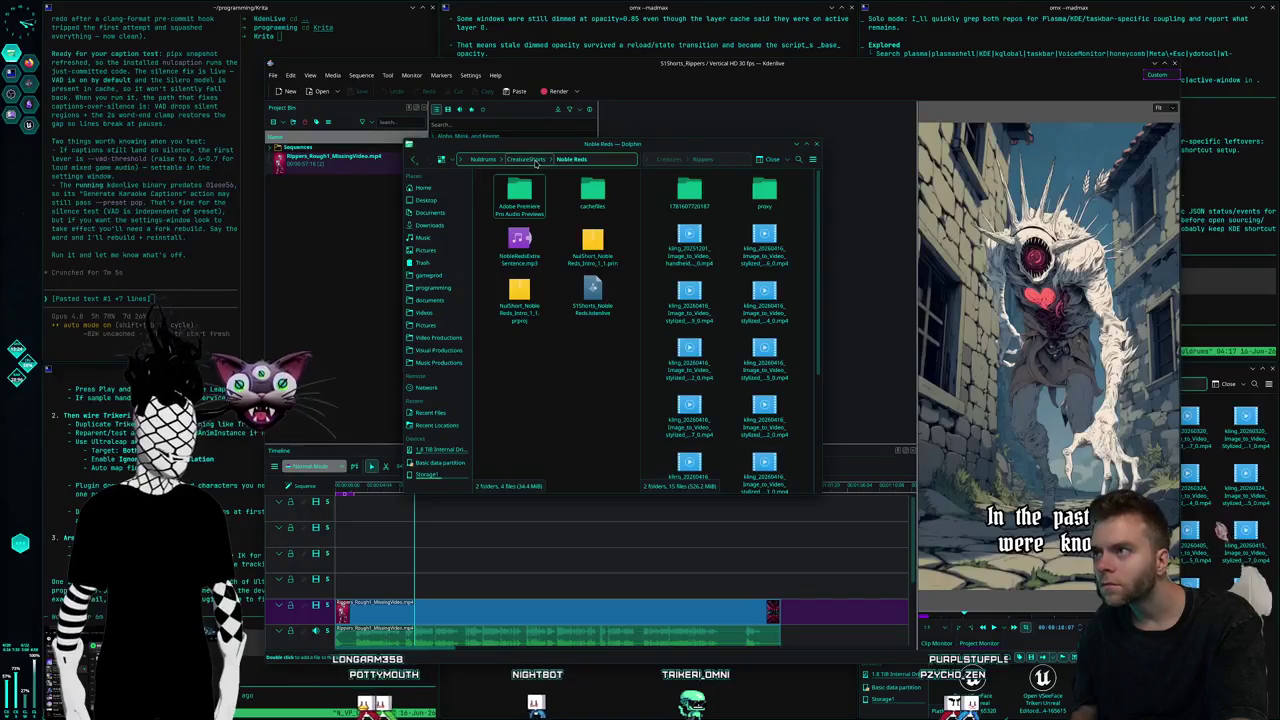
pyautogui.click(527, 160)
# Look through the Intro, Gorlunks, Cyrens and Blighted Crones project folders
pyautogui.doubleClick(512, 240)
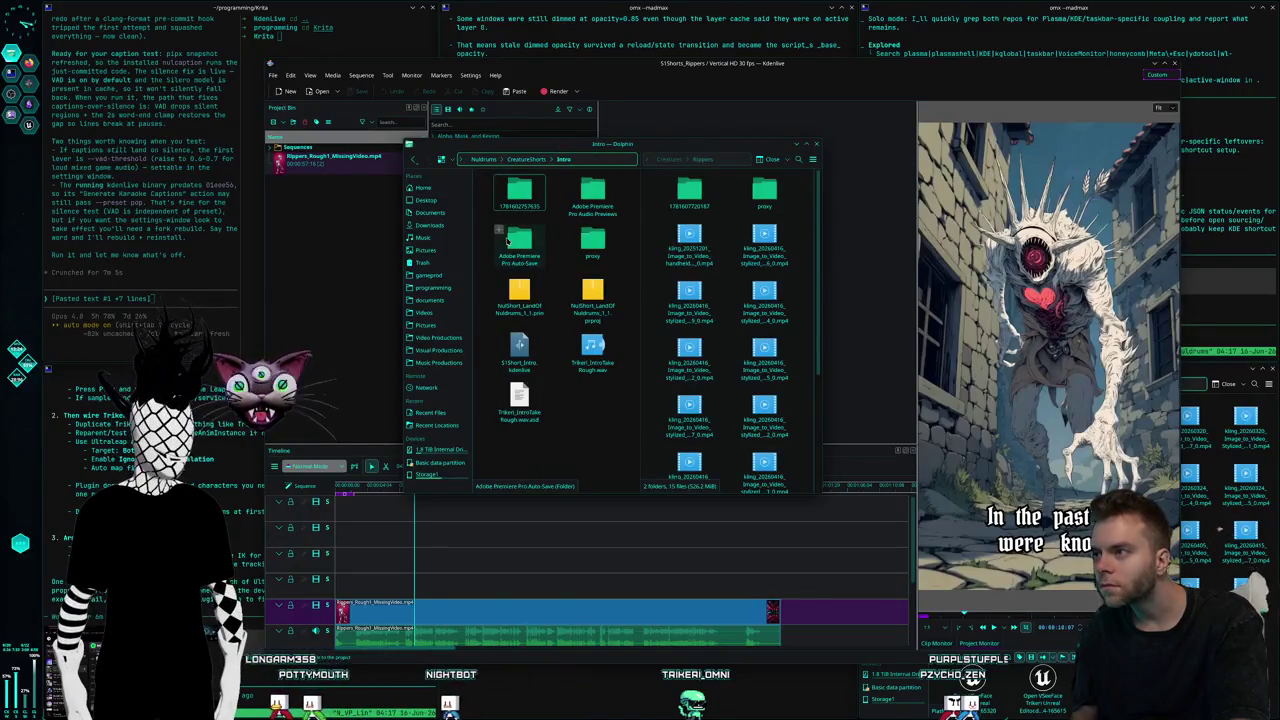
pyautogui.click(527, 160)
pyautogui.doubleClick(517, 330)
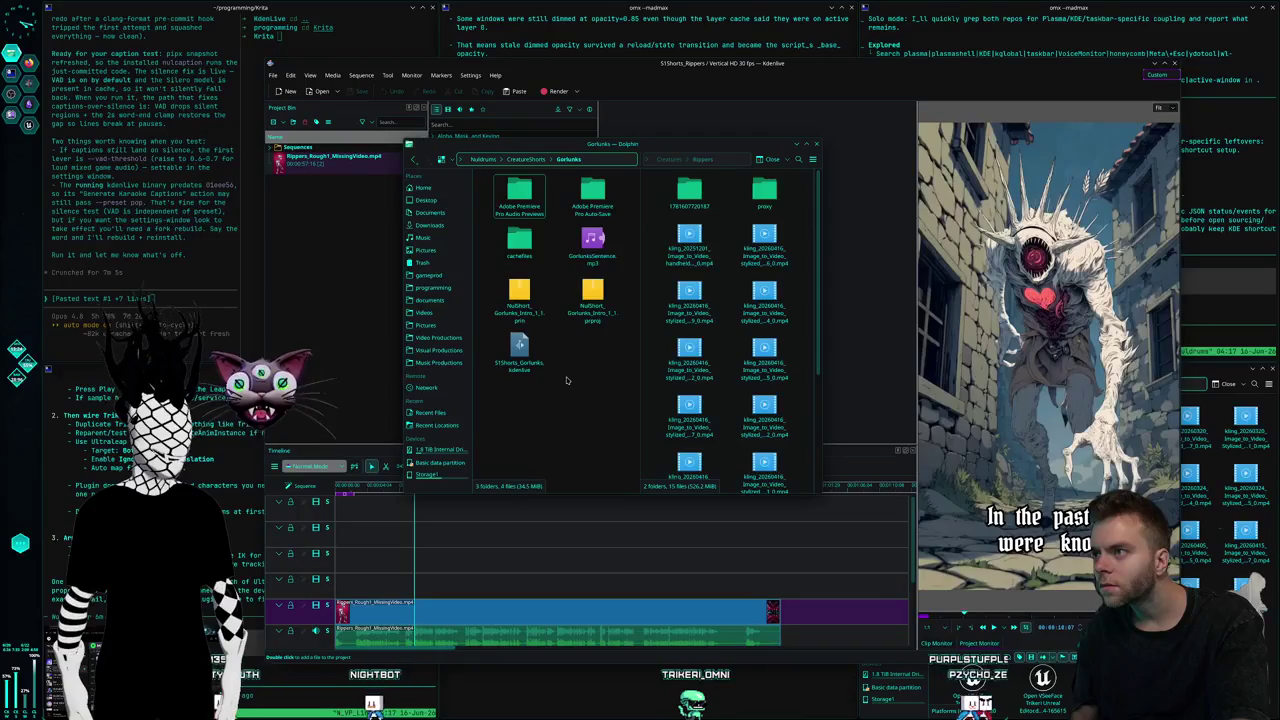
pyautogui.click(515, 161)
pyautogui.doubleClick(524, 302)
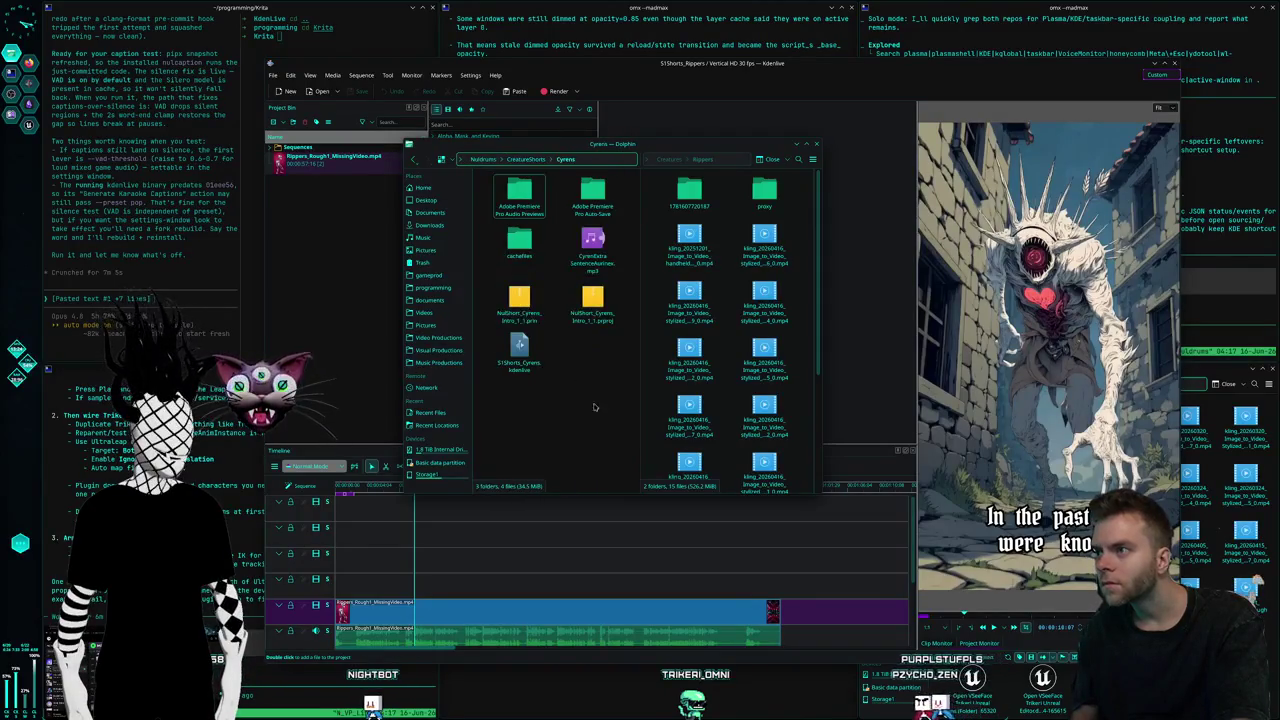
pyautogui.click(521, 160)
pyautogui.doubleClick(586, 245)
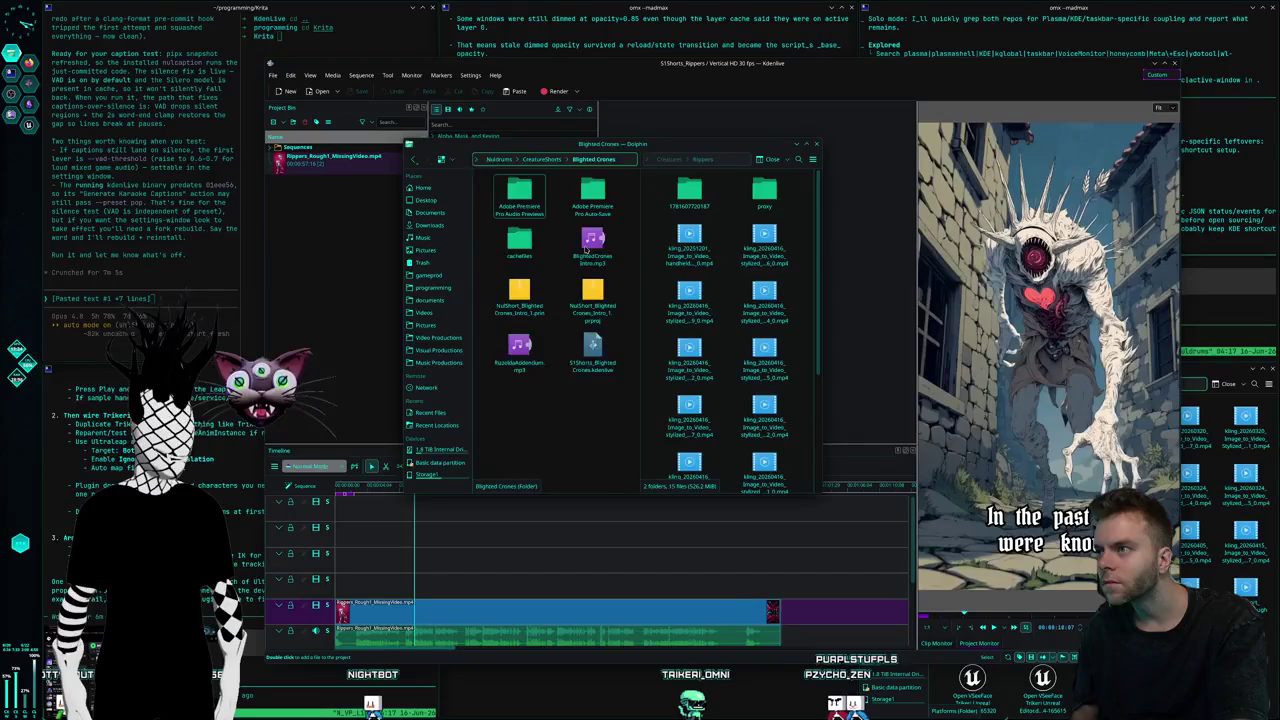
pyautogui.click(520, 160)
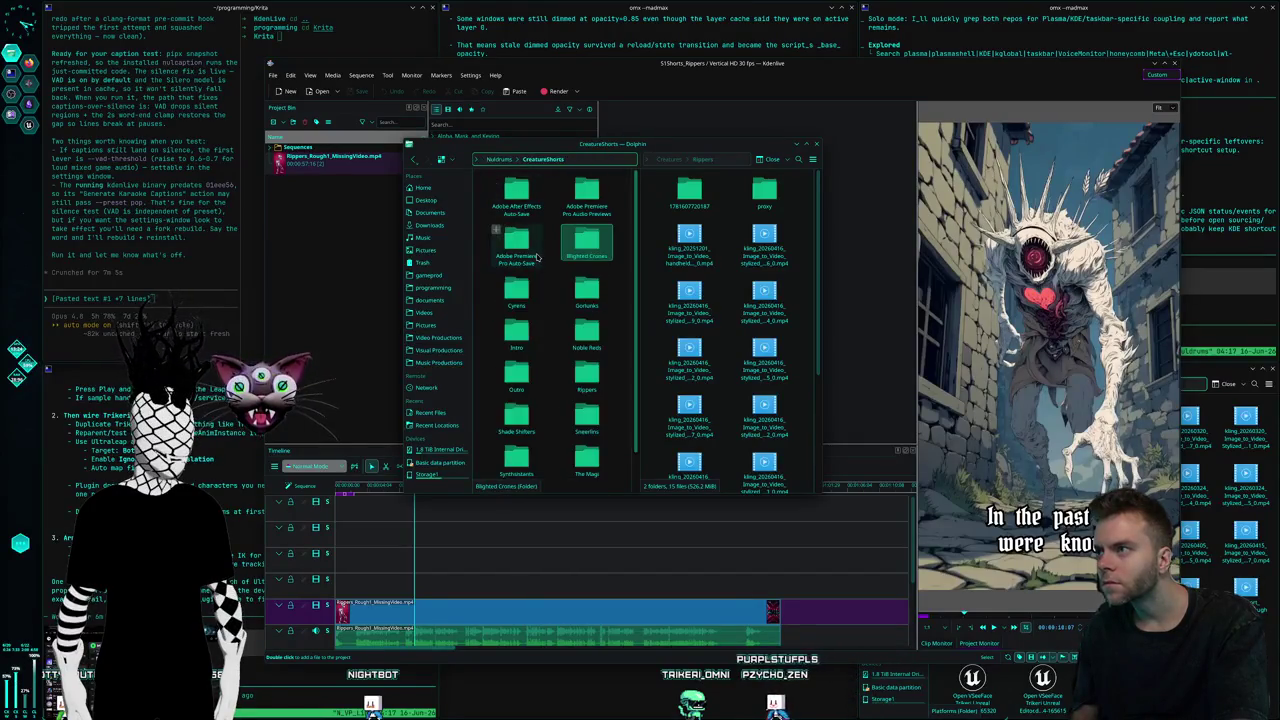
# Check Outro, Shade Shifters and Sneerlins, then open Synthsistants beside the Creatures folder
pyautogui.scroll(-1, 576, 263)
pyautogui.click(592, 346)
pyautogui.scroll(1, 590, 348)
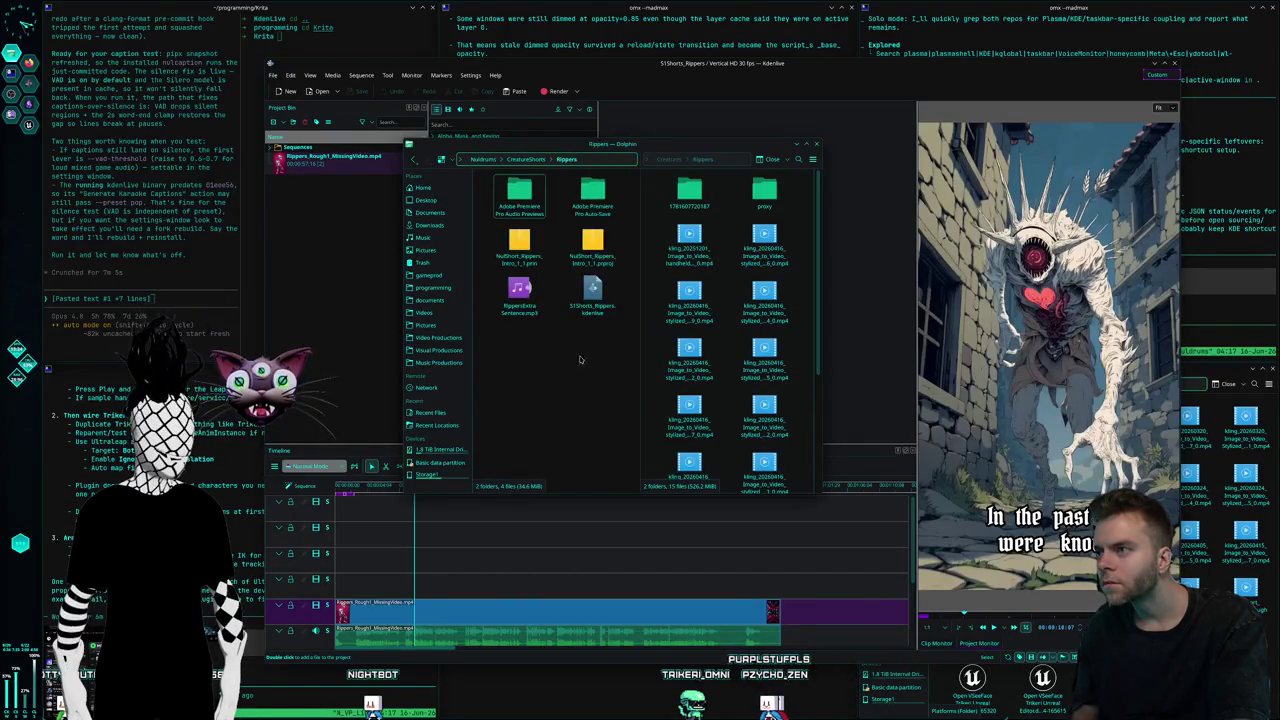
pyautogui.doubleClick(510, 380)
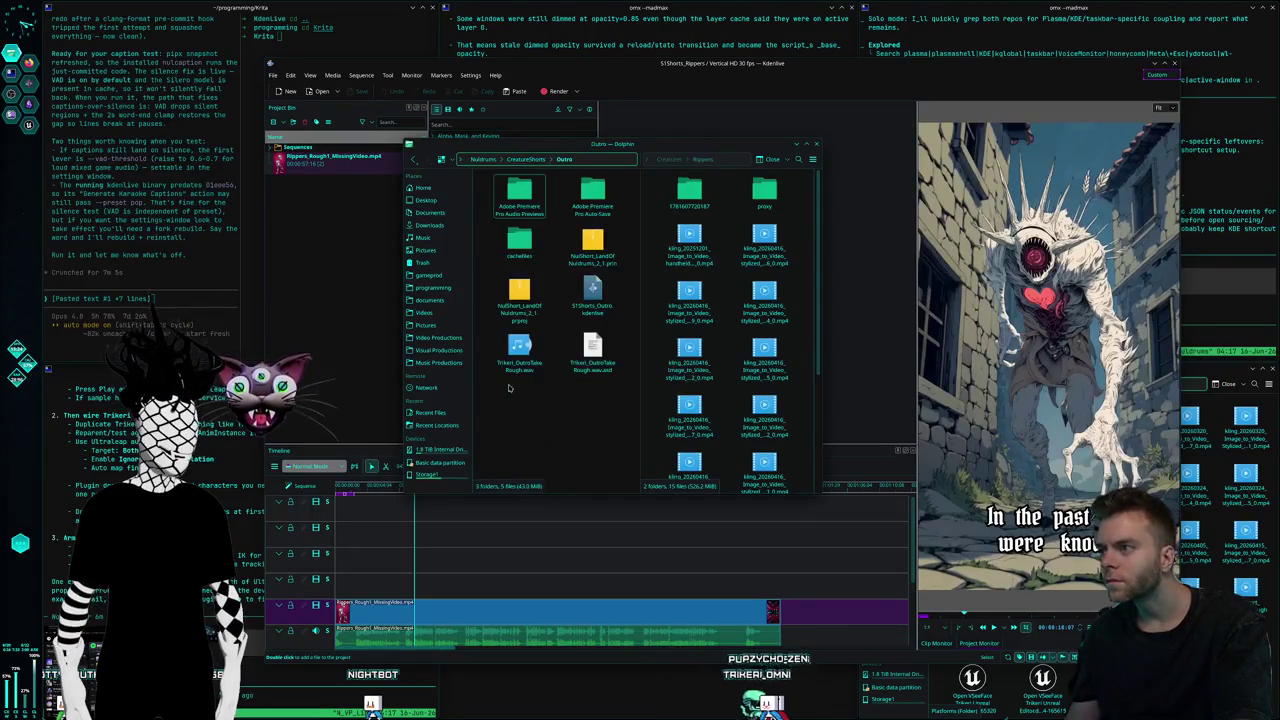
pyautogui.click(525, 159)
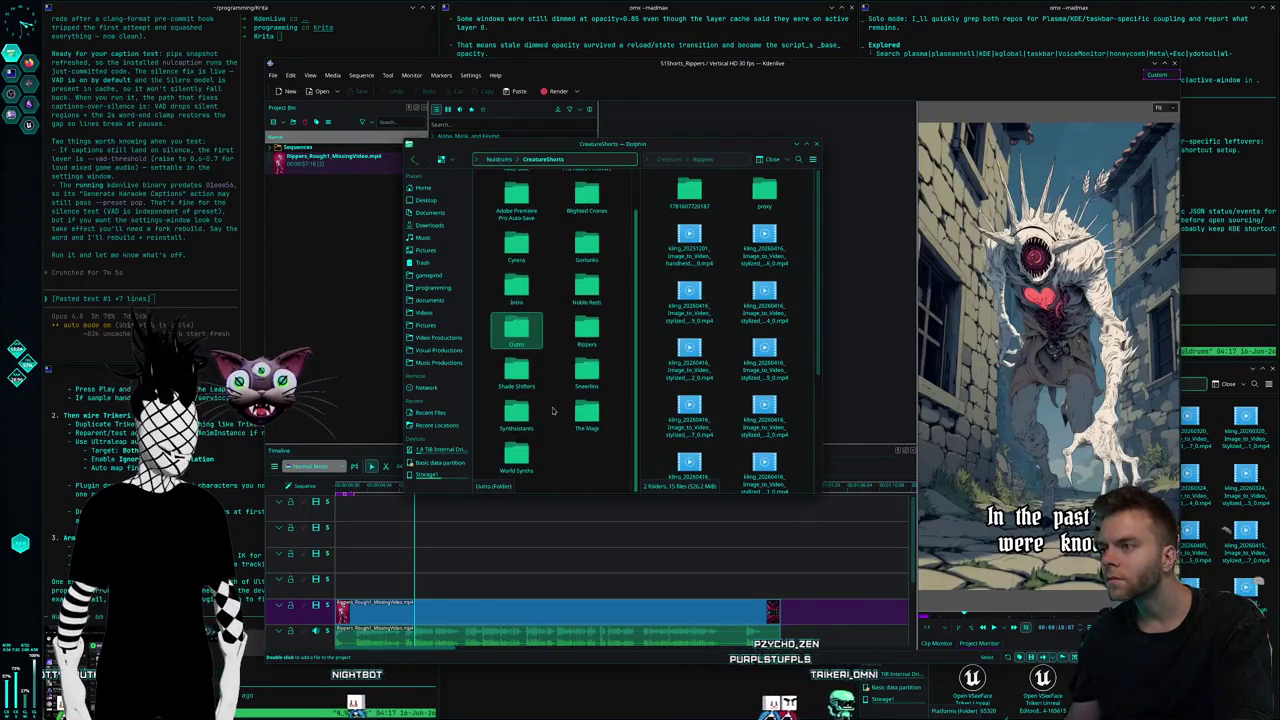
pyautogui.doubleClick(519, 370)
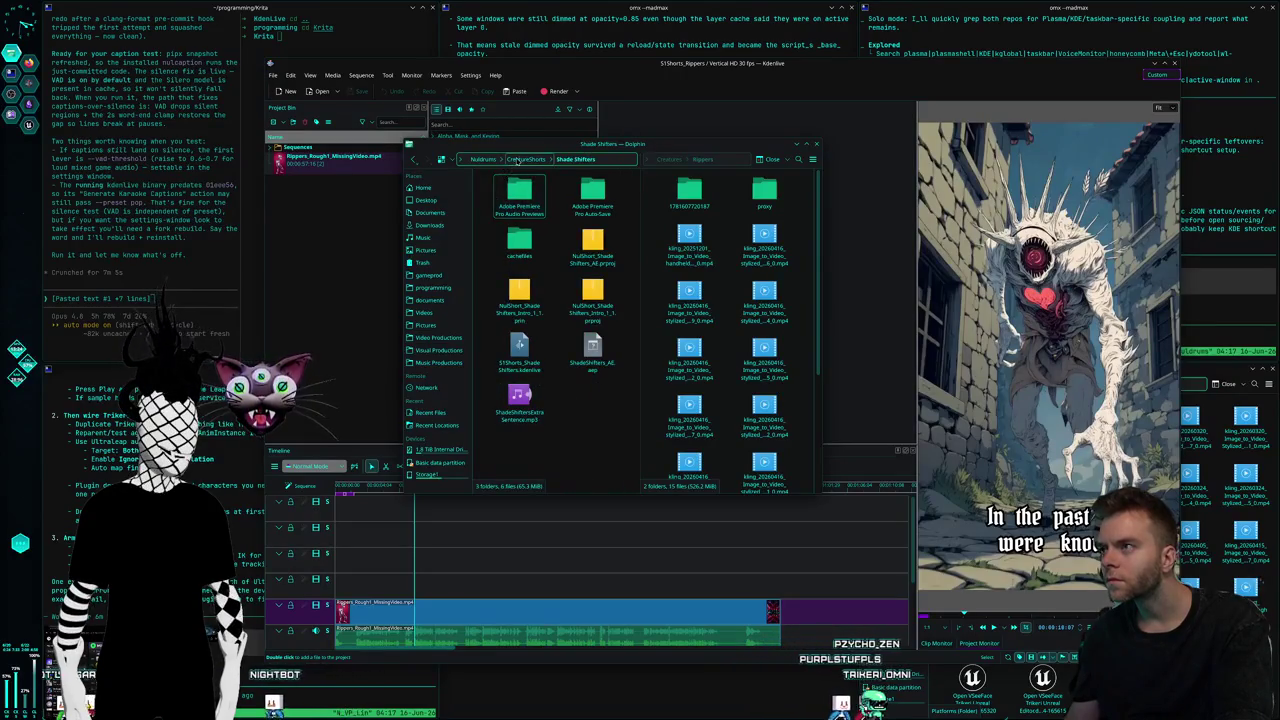
pyautogui.press('BackSpace')
pyautogui.doubleClick(579, 380)
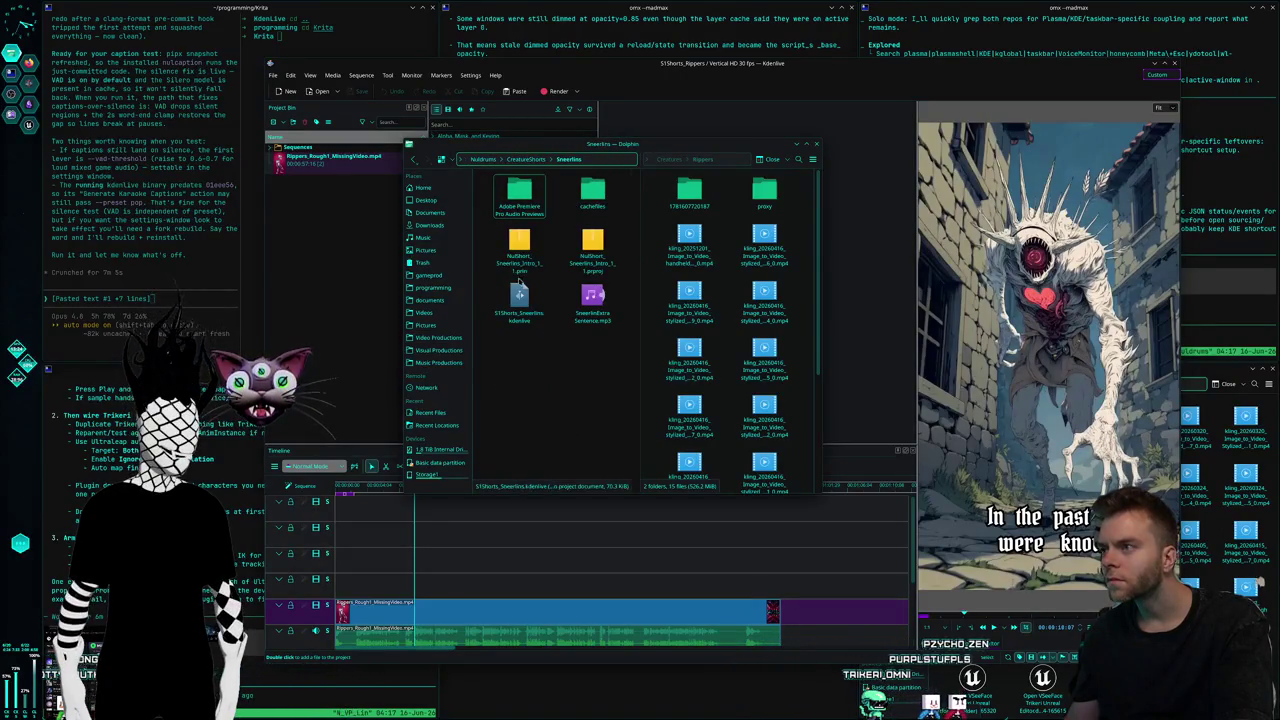
pyautogui.click(525, 159)
pyautogui.doubleClick(587, 375)
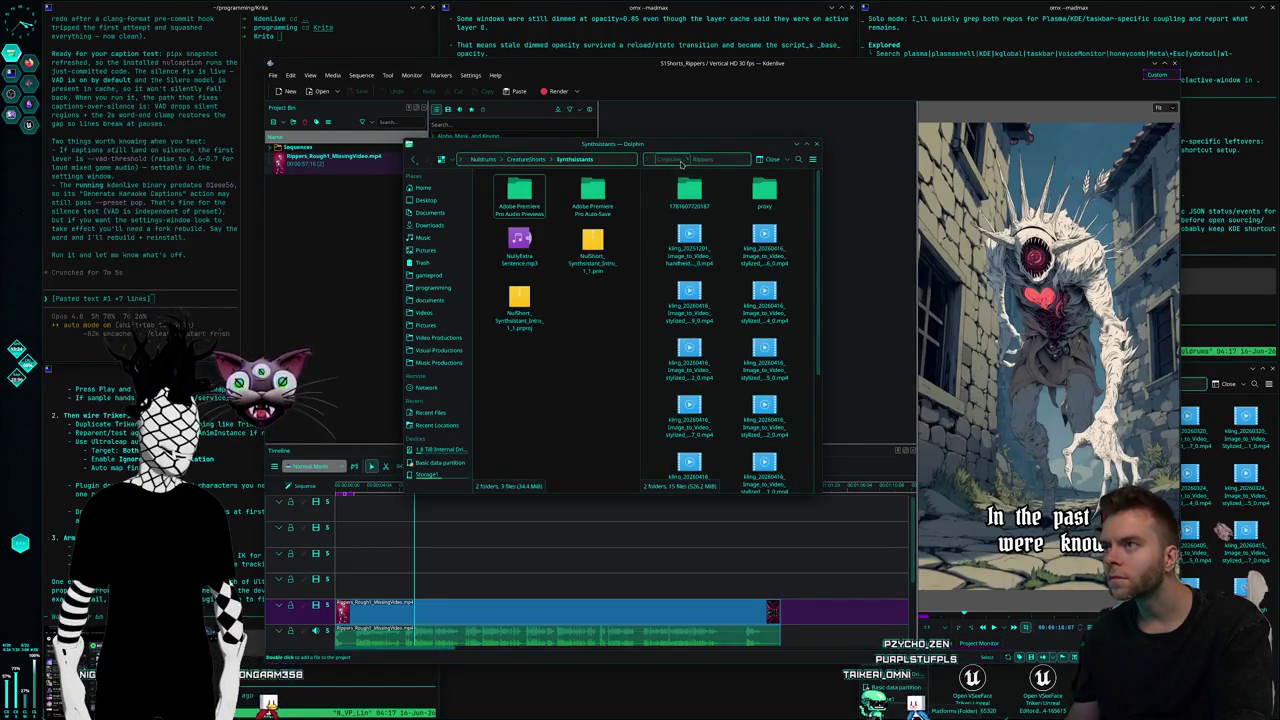
pyautogui.click(680, 161)
# Move S1Shorts_Synthsistants.kdenlive into the CreatureShorts › Synthsistants folder
pyautogui.doubleClick(731, 318)
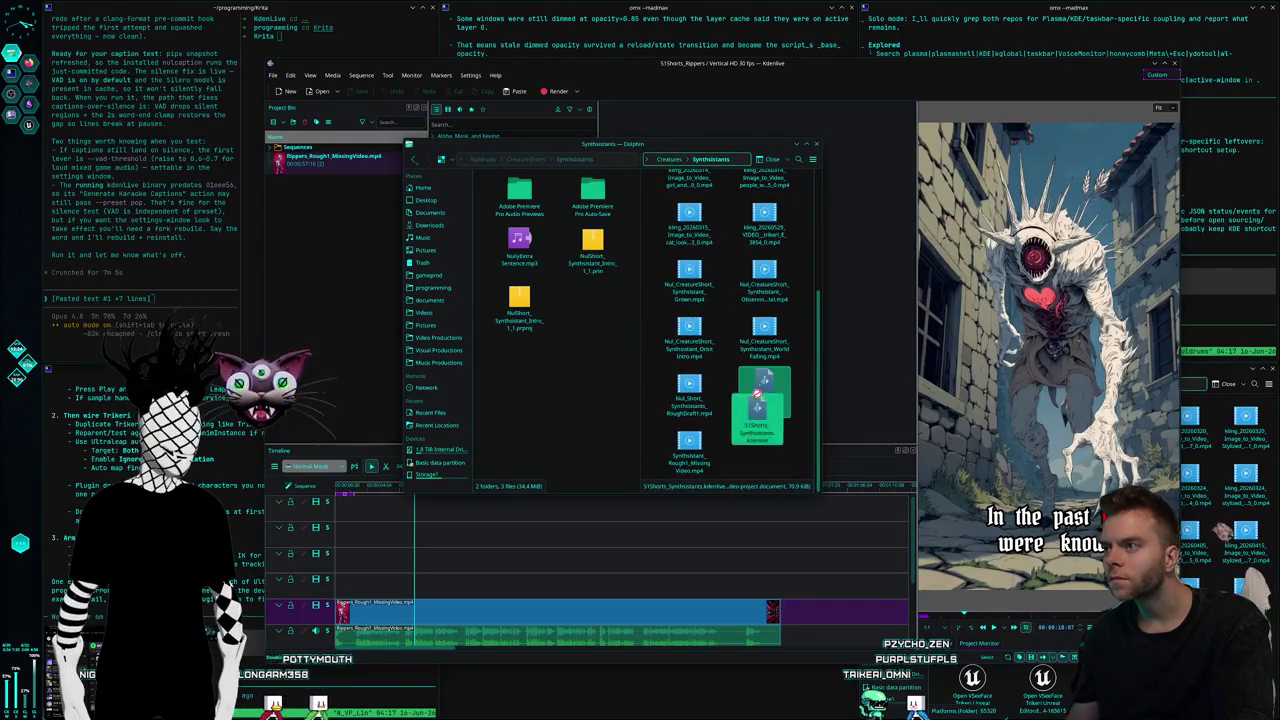
pyautogui.moveTo(771, 401); pyautogui.dragTo(598, 313)
pyautogui.click(622, 316)
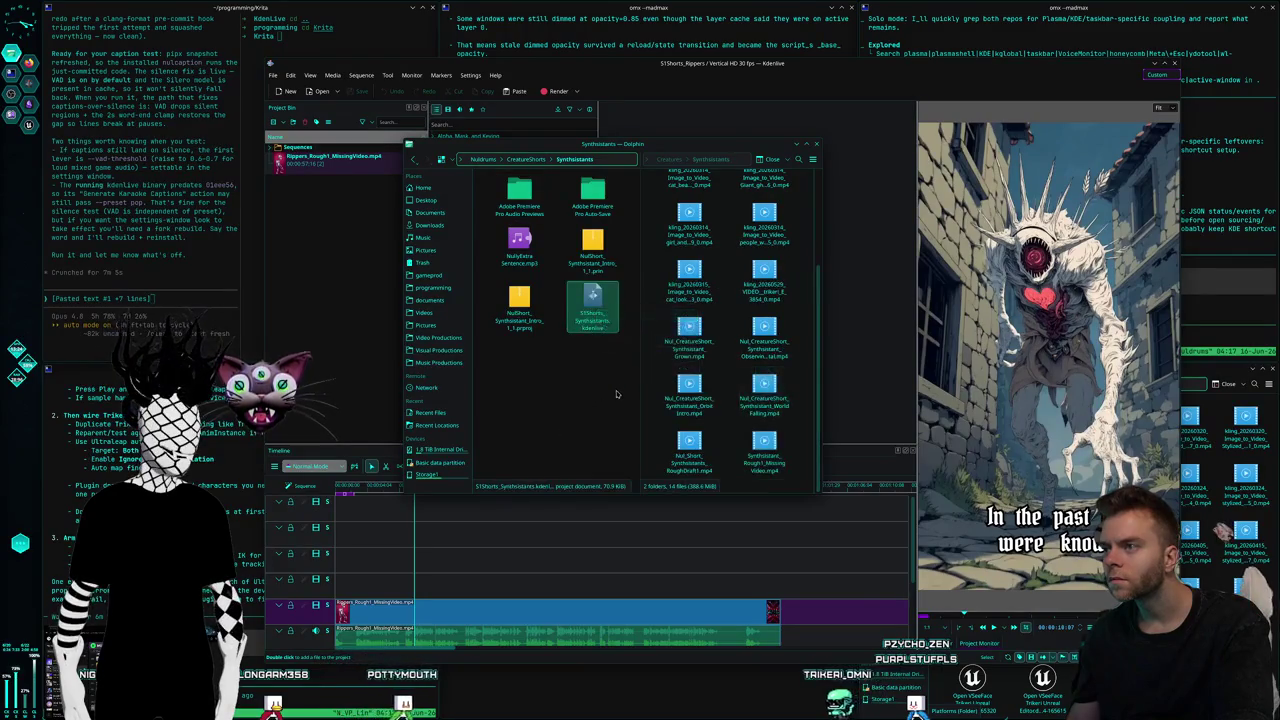
# Move S1Shorts_WorldSynths.kdenlive into CreatureShorts › World Synths and close Dolphin
pyautogui.click(538, 162)
pyautogui.click(589, 433)
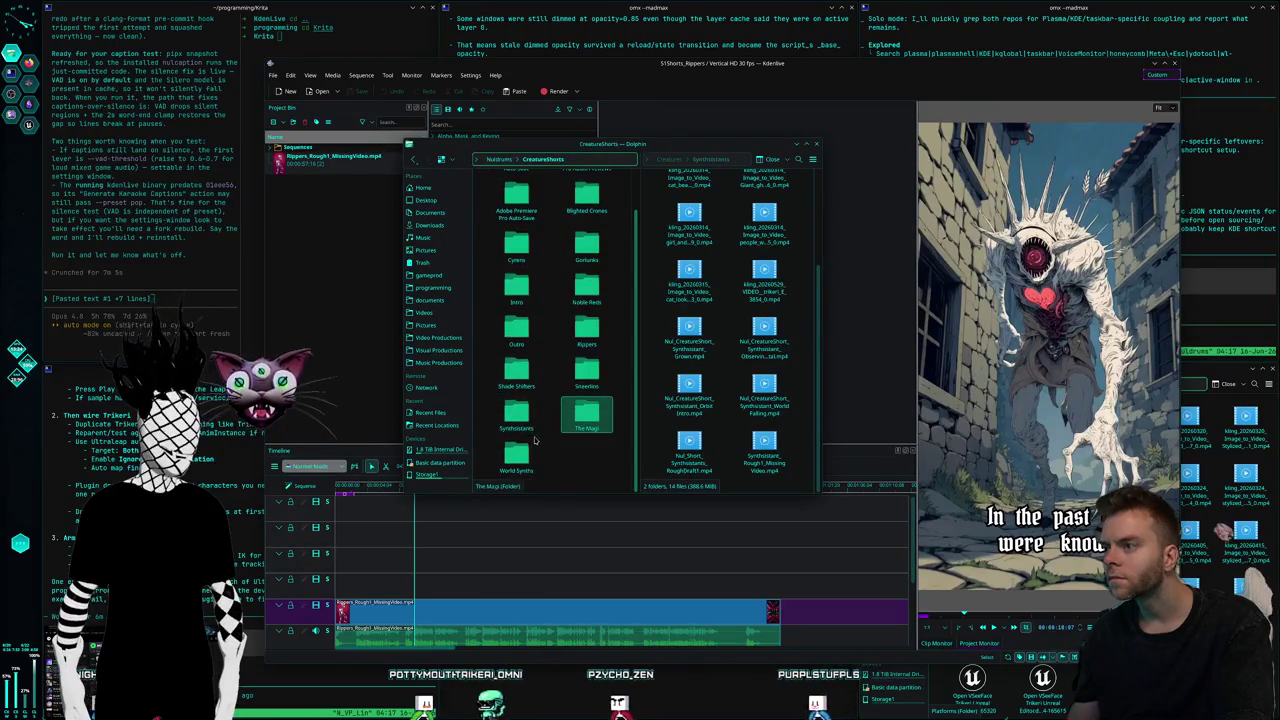
pyautogui.doubleClick(517, 455)
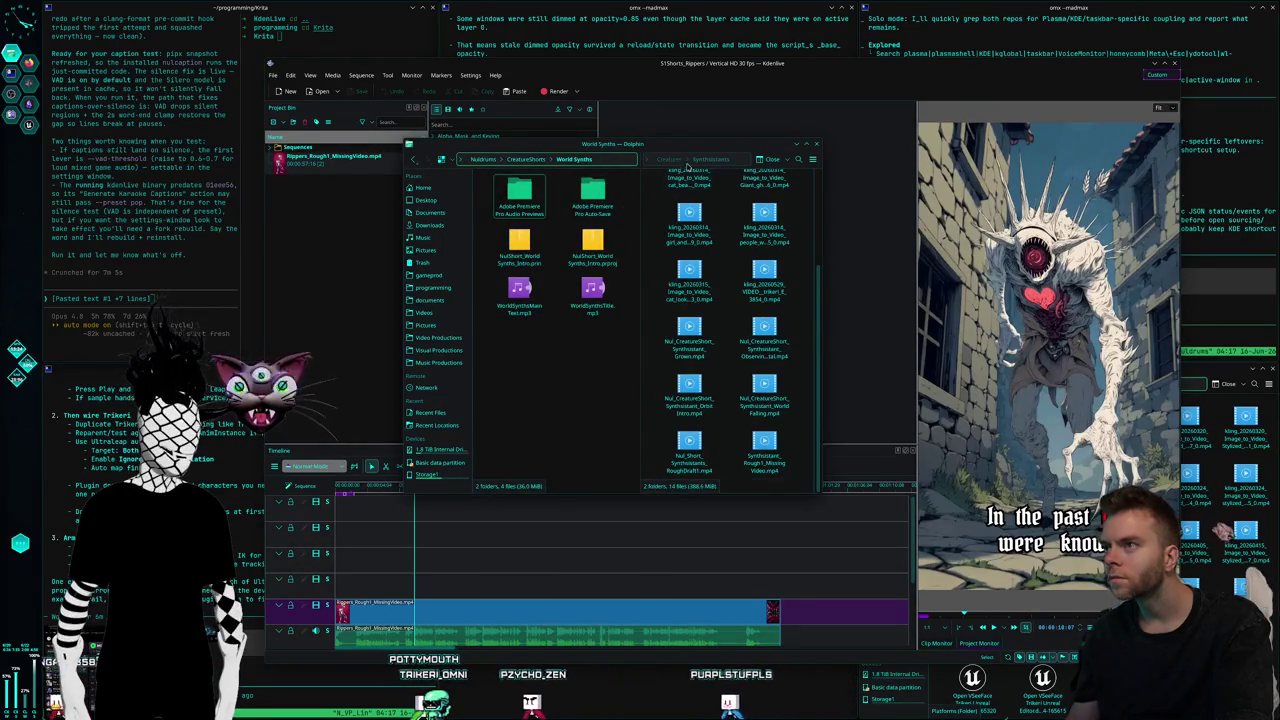
pyautogui.click(668, 159)
pyautogui.doubleClick(792, 327)
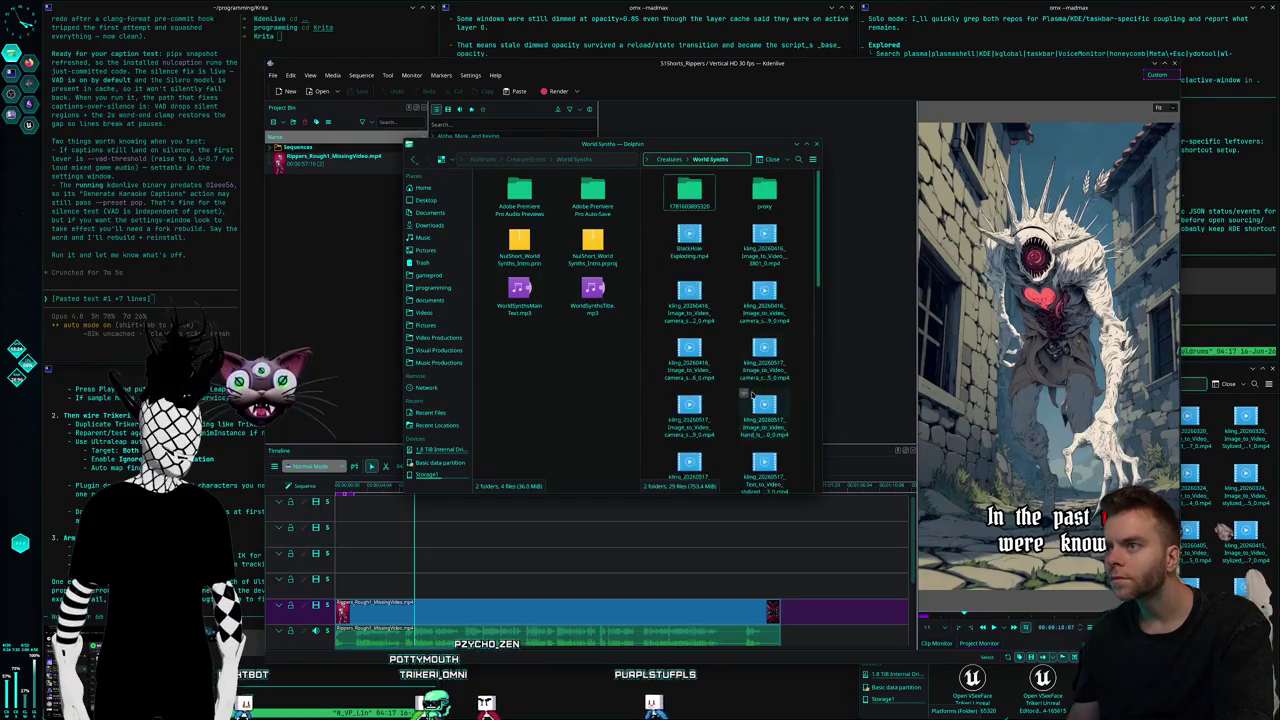
pyautogui.scroll(-5, 769, 420)
pyautogui.moveTo(776, 366); pyautogui.dragTo(570, 381)
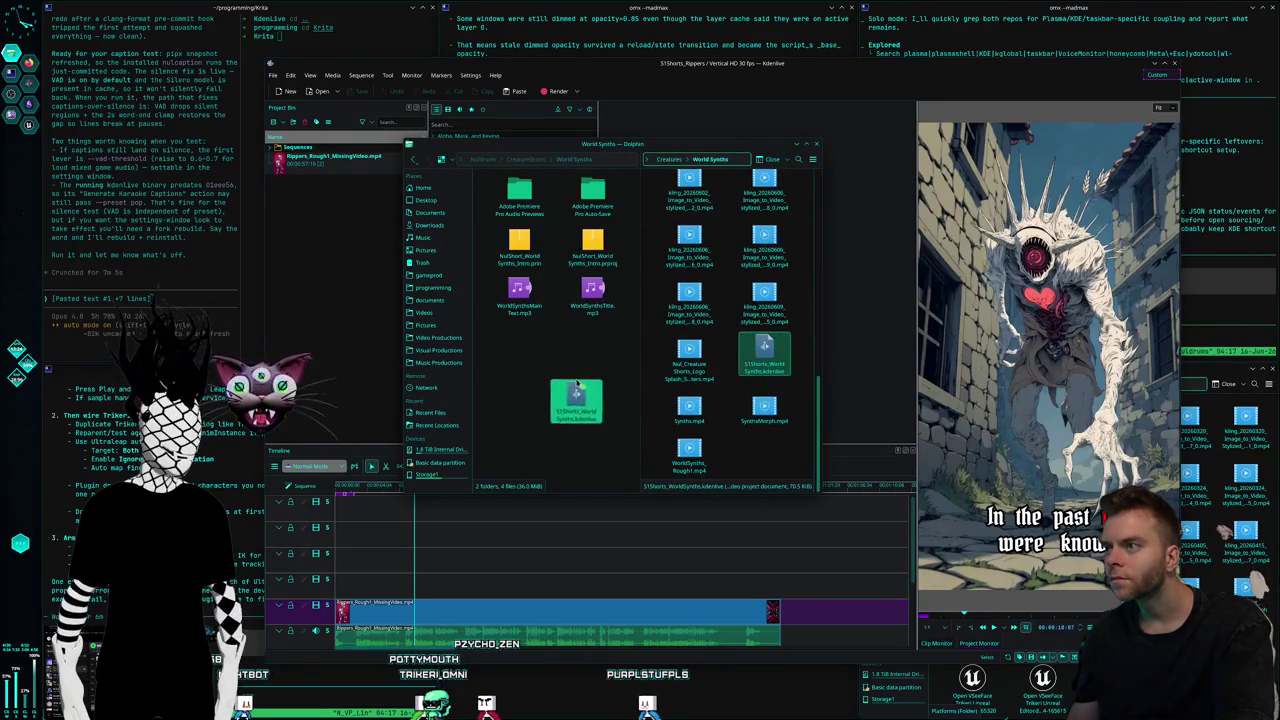
pyautogui.click(594, 378)
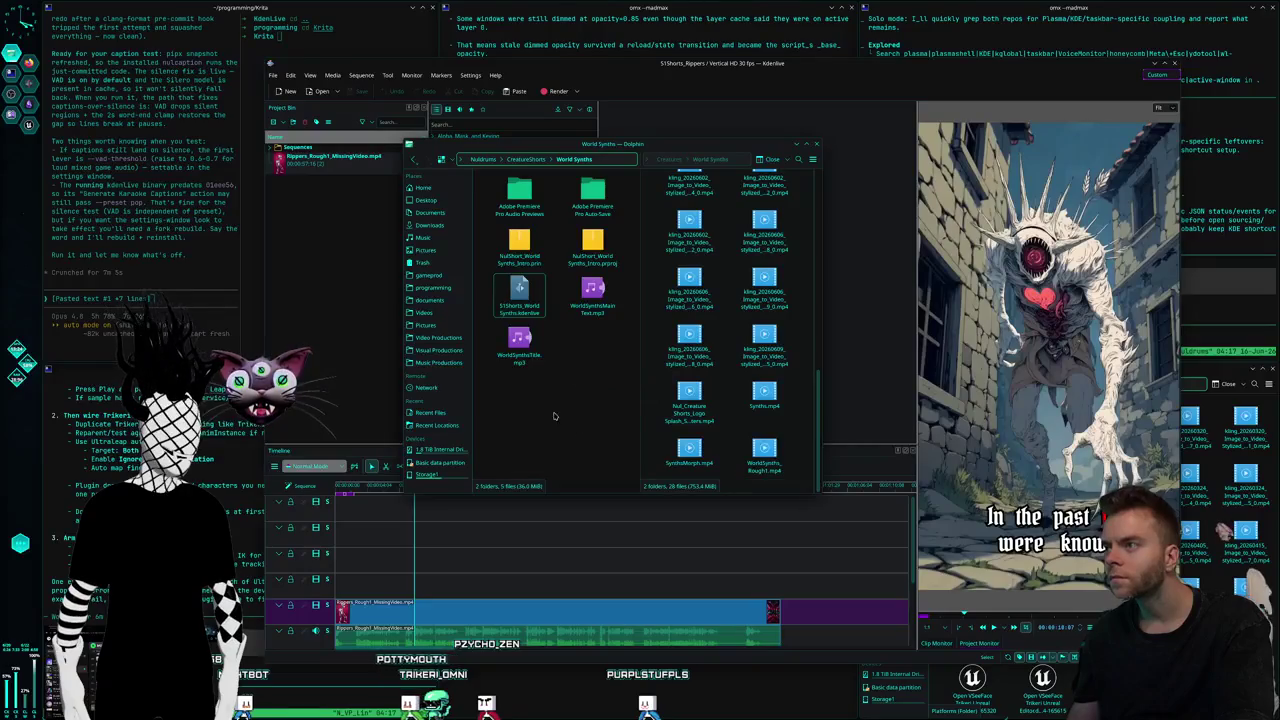
pyautogui.click(274, 76)
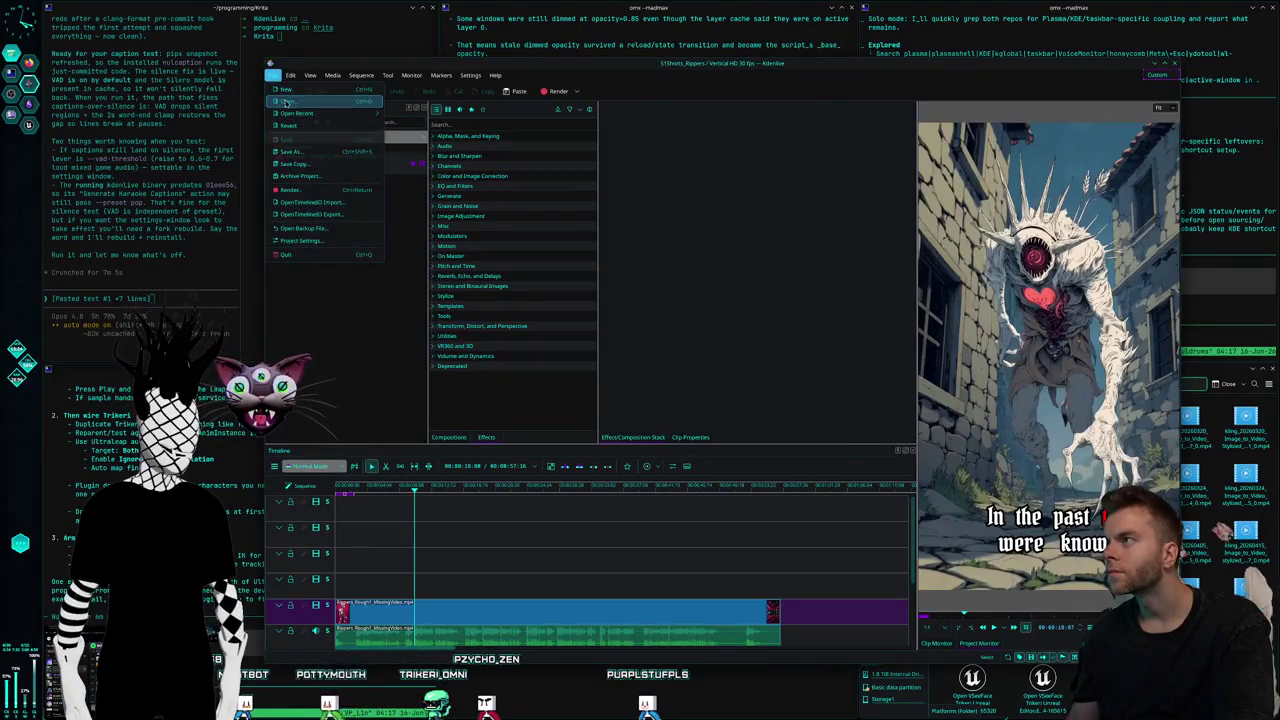
# Open the World Synths project from Video Productions › Nuldrums › CreatureShorts
pyautogui.click(305, 102)
pyautogui.click(427, 332)
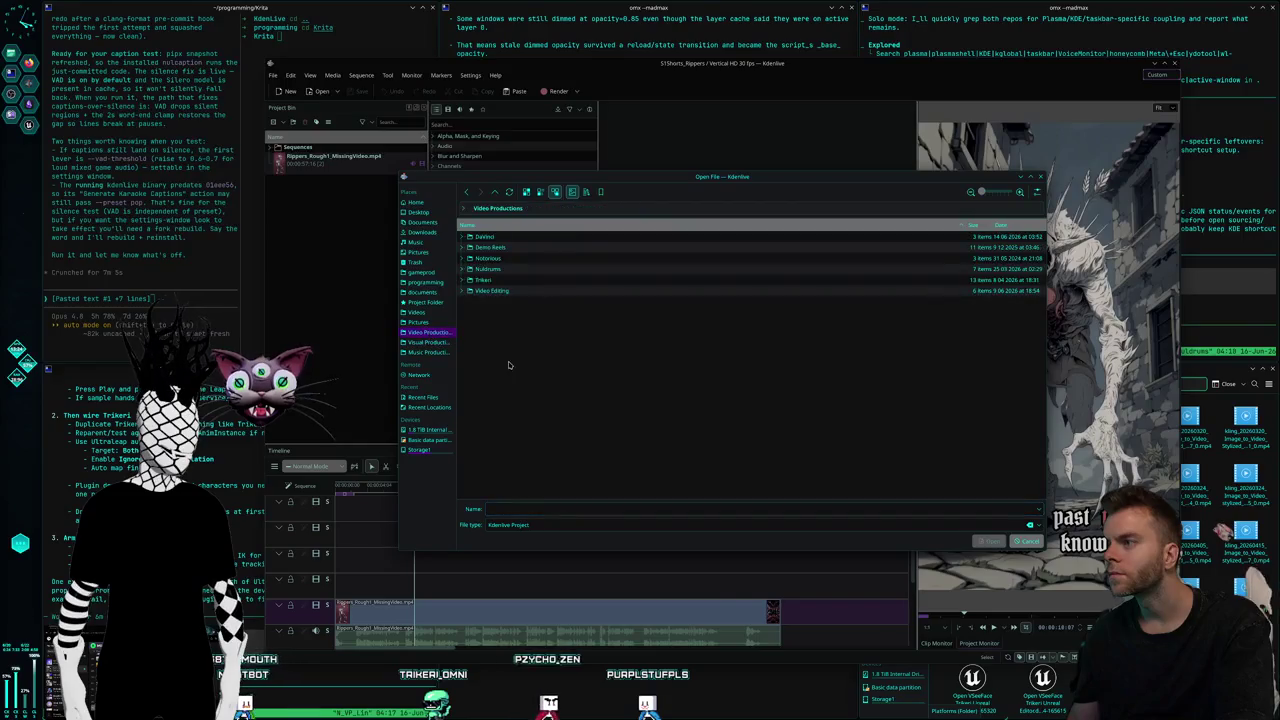
pyautogui.click(505, 270)
pyautogui.click(507, 250)
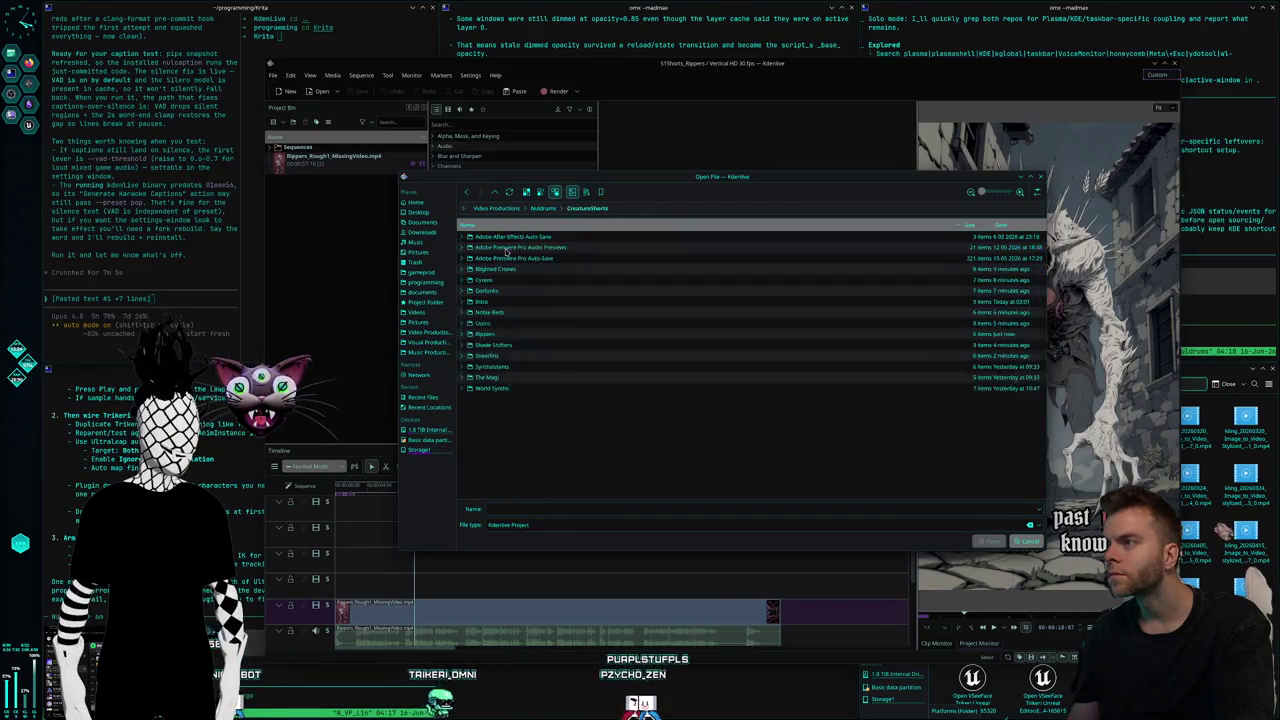
pyautogui.doubleClick(492, 387)
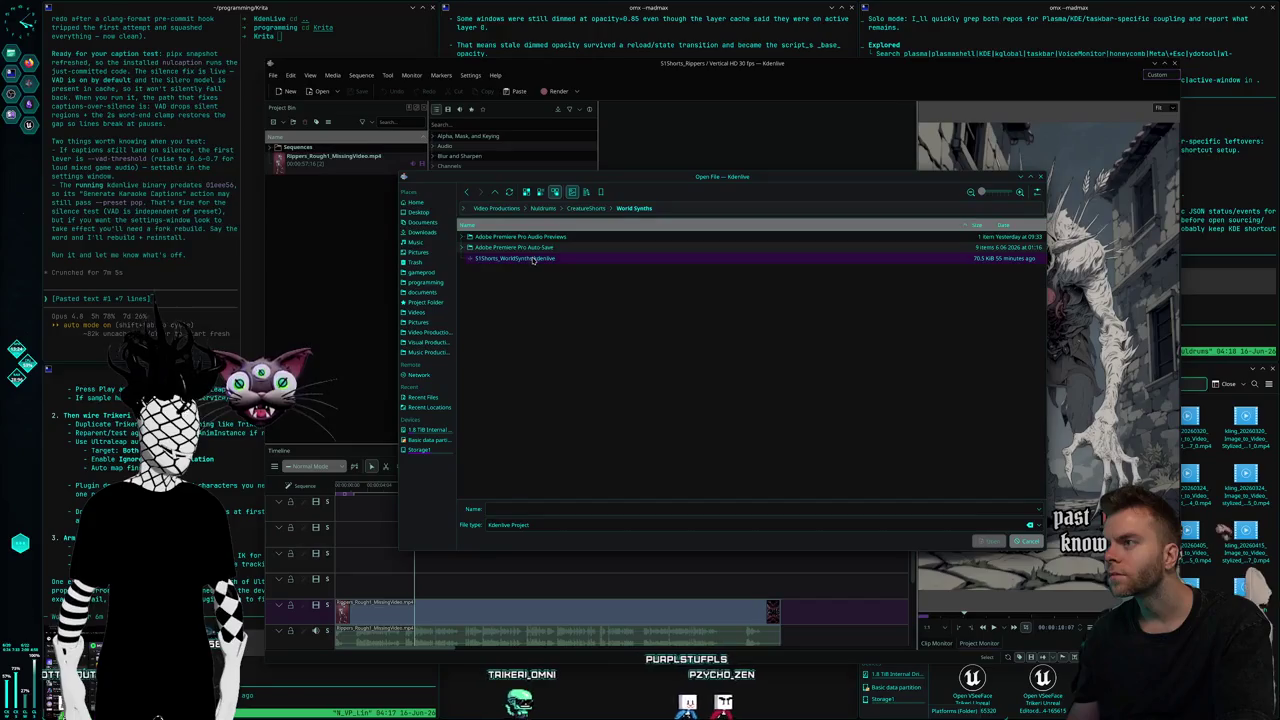
pyautogui.doubleClick(530, 265)
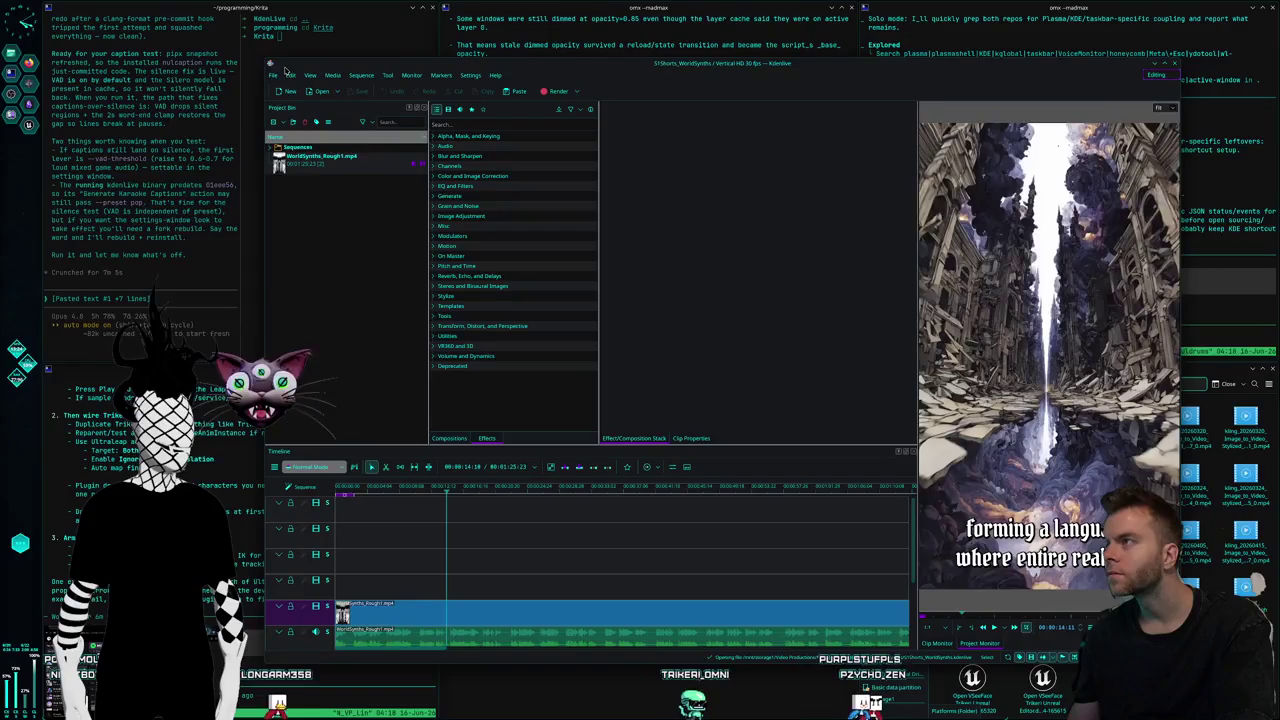
# Open the Shade Shifters project instead and preview a frame partway through its clip
pyautogui.click(272, 75)
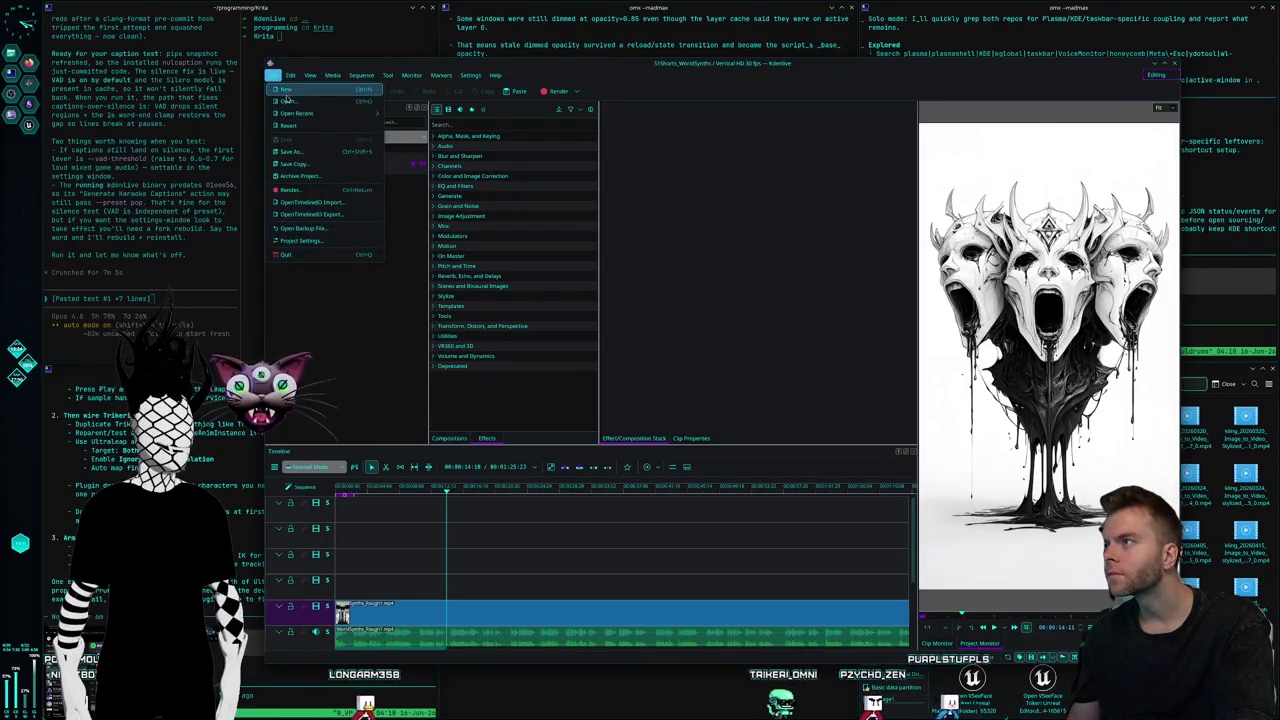
pyautogui.click(300, 101)
pyautogui.hotkey('alt', 'Up')
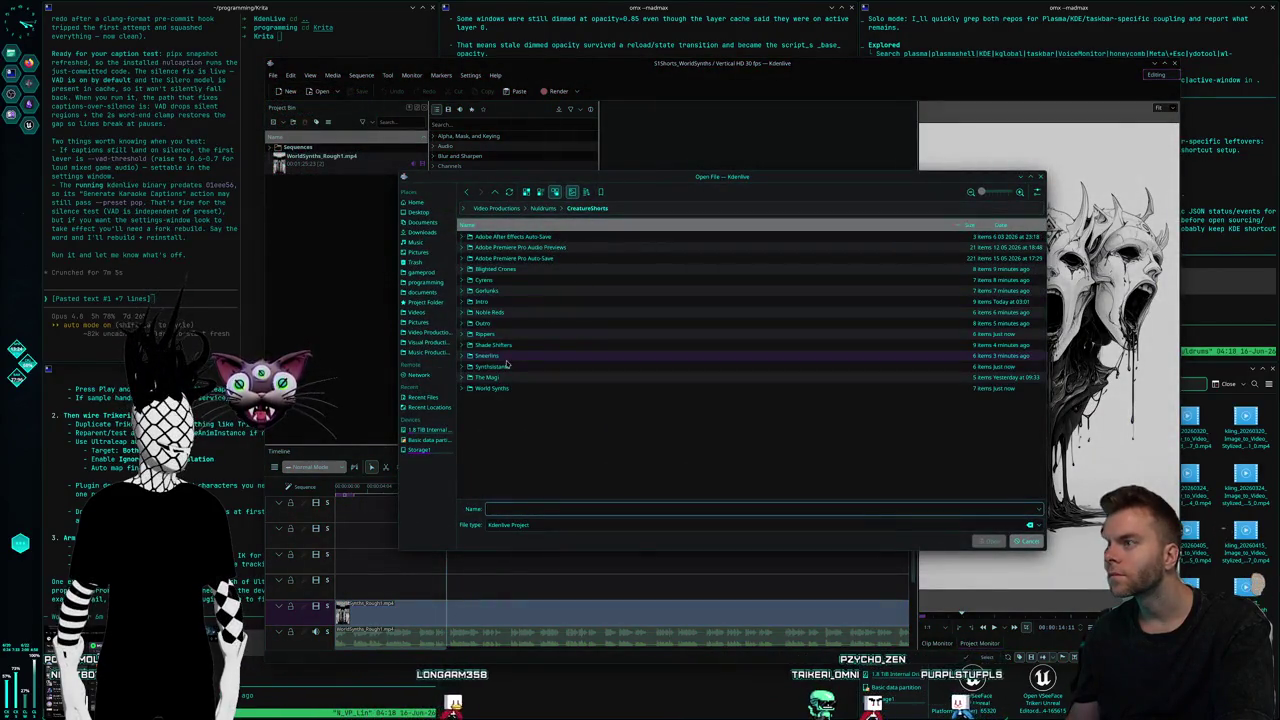
pyautogui.click(512, 345)
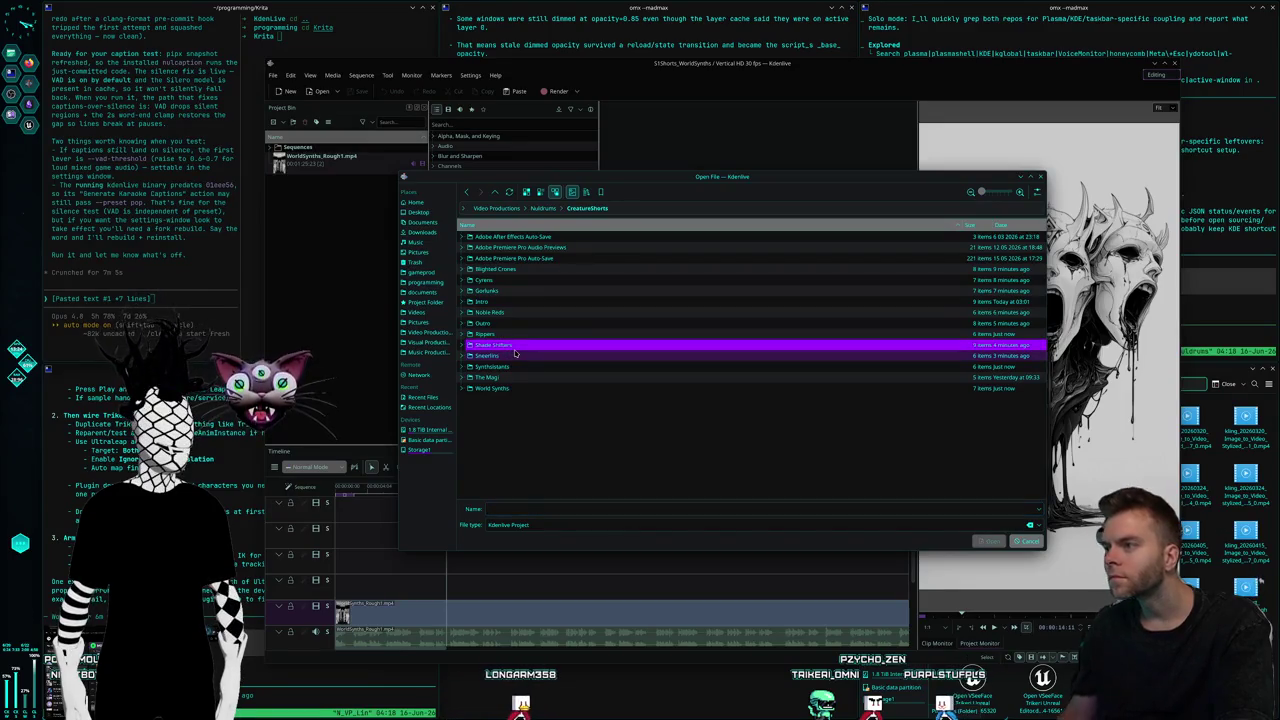
pyautogui.doubleClick(515, 355)
pyautogui.click(594, 209)
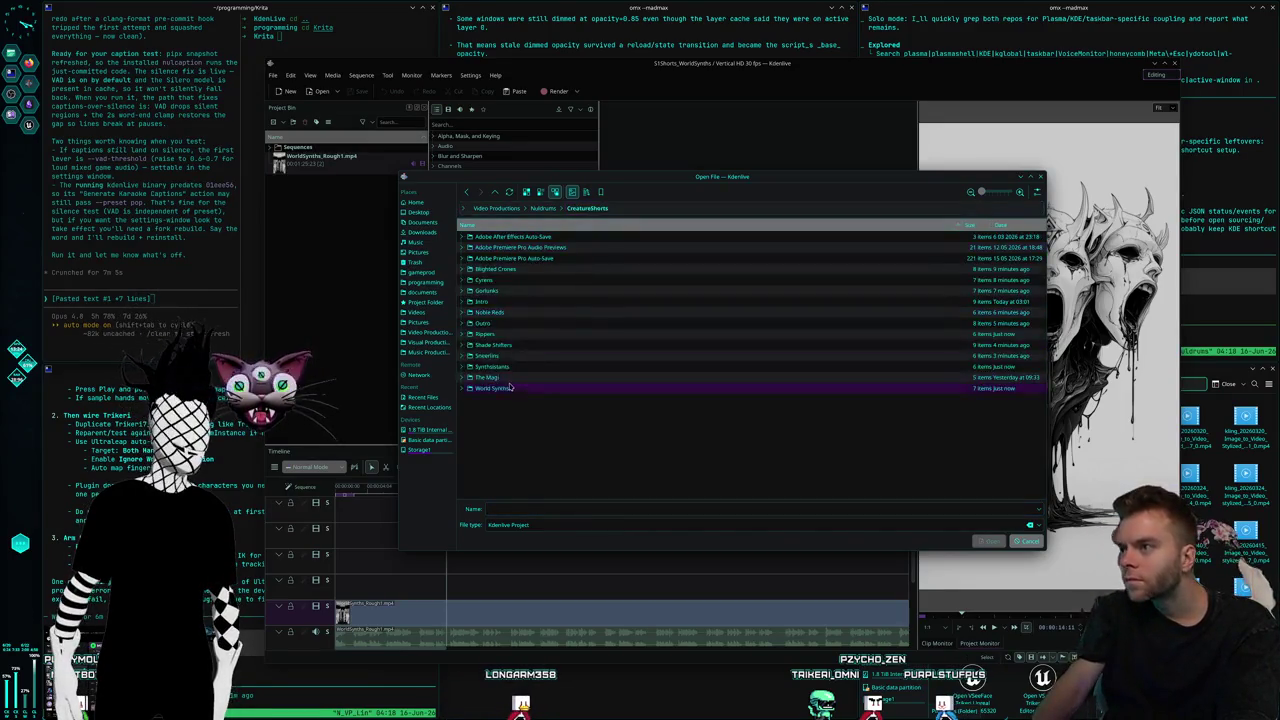
pyautogui.doubleClick(512, 345)
pyautogui.doubleClick(544, 270)
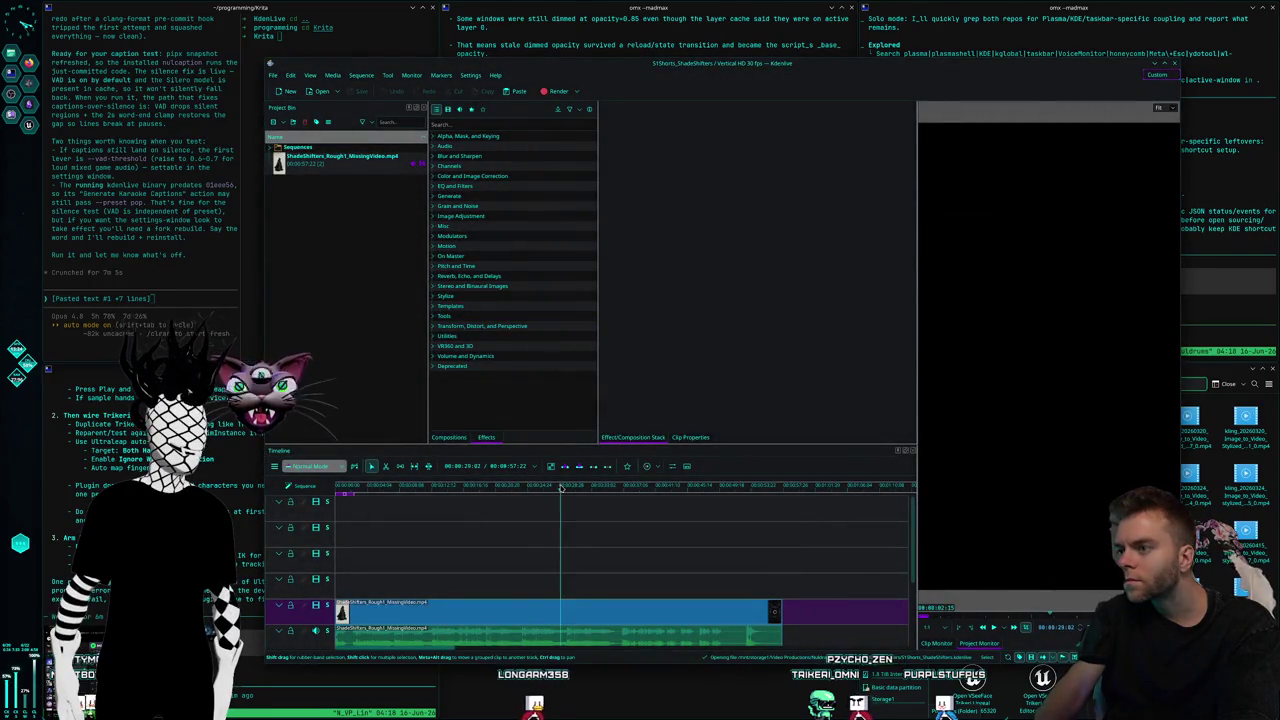
pyautogui.click(441, 486)
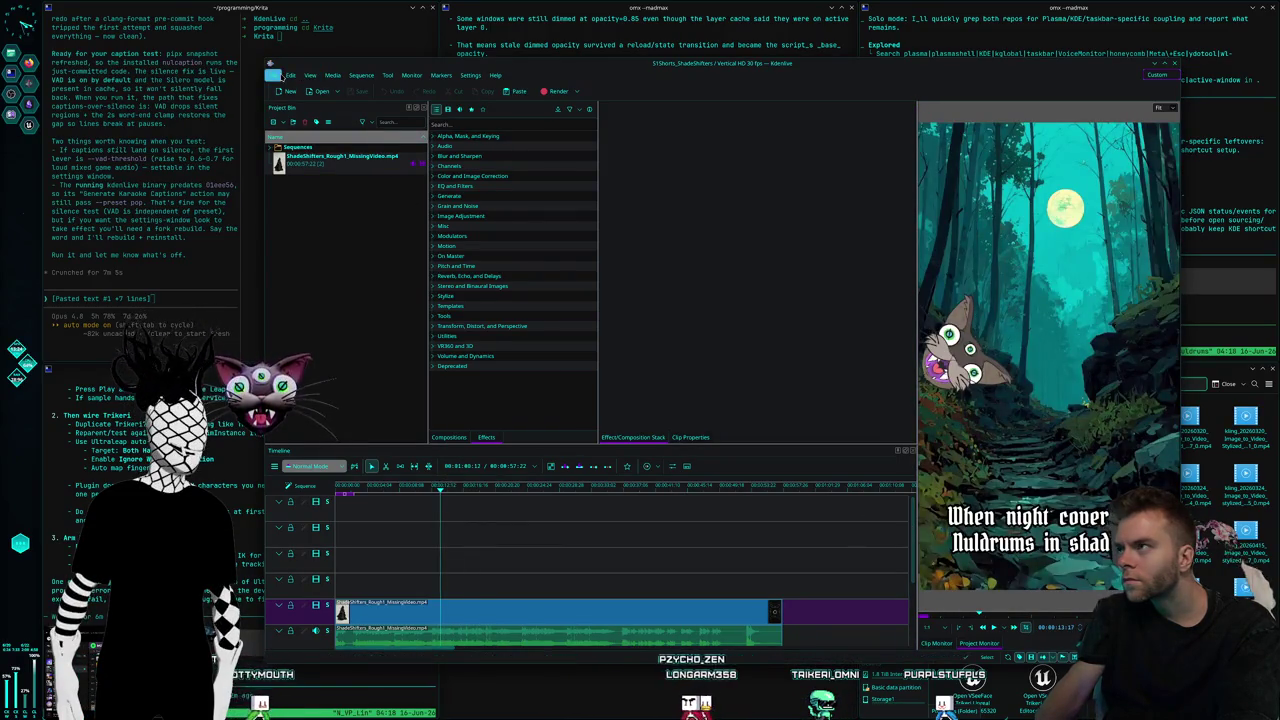
# Bring up another Open dialog at CreatureShorts and cancel it without opening anything
pyautogui.click(282, 76)
pyautogui.click(300, 100)
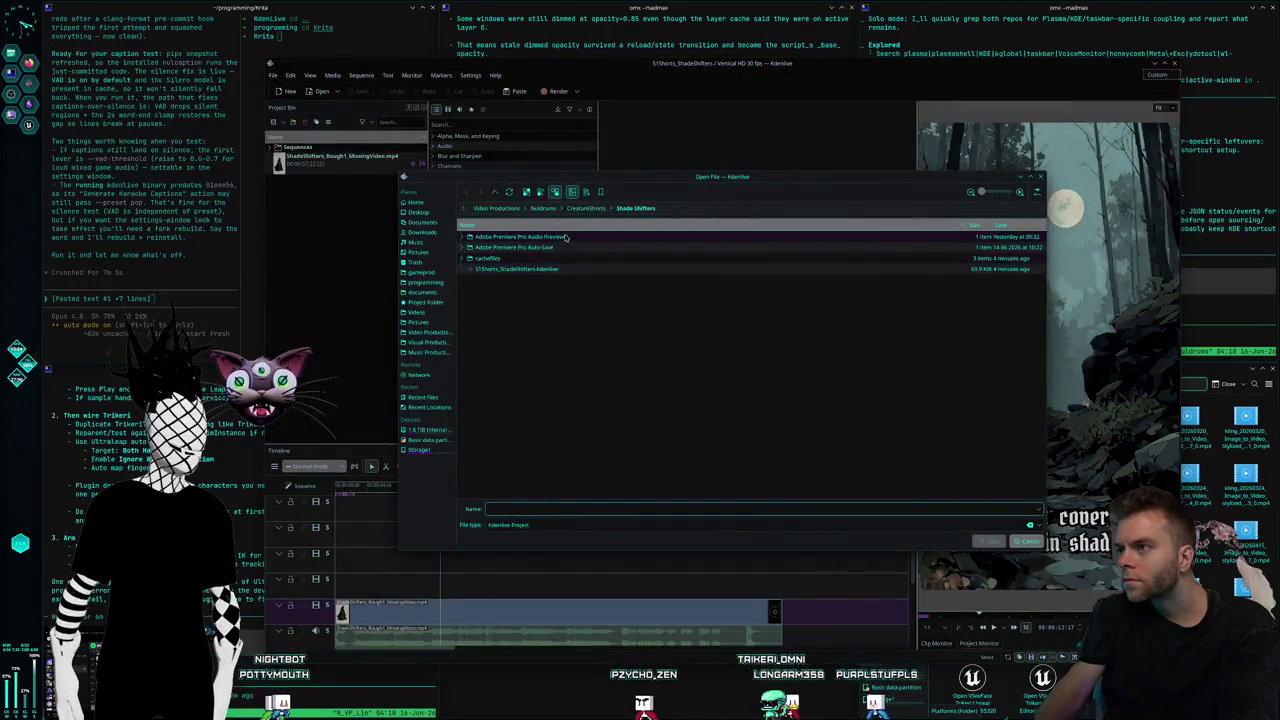
pyautogui.click(586, 208)
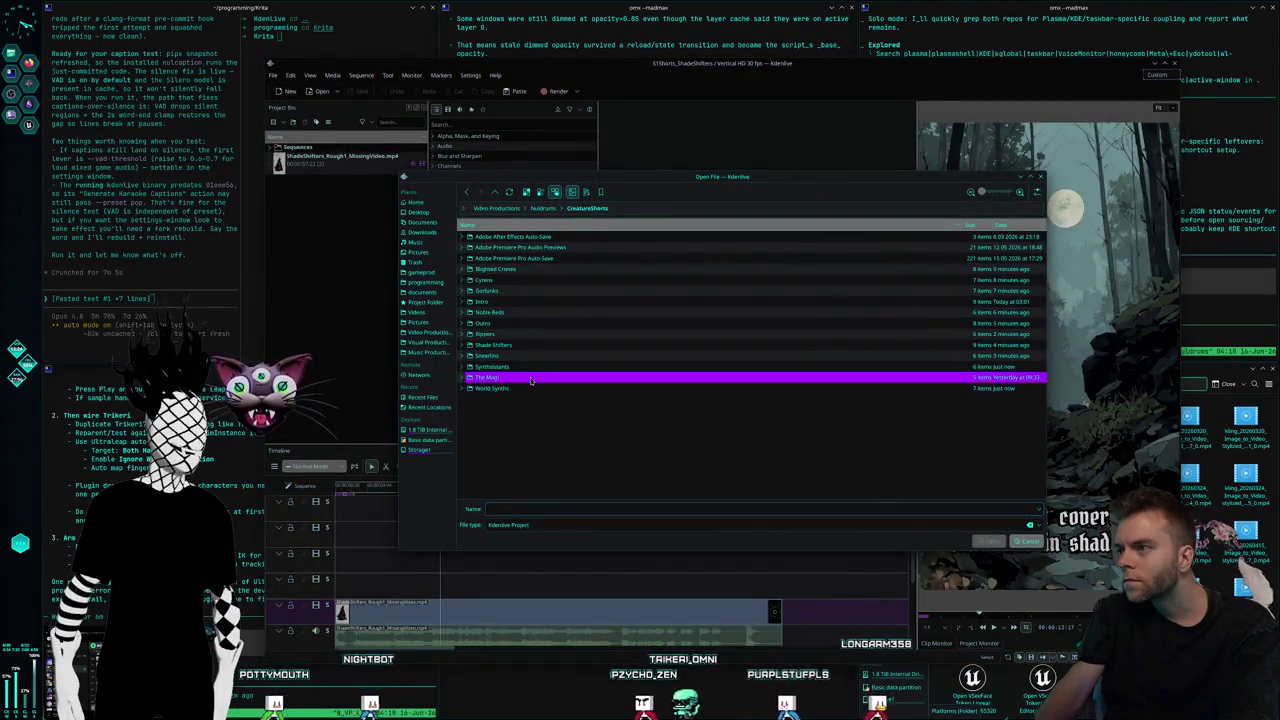
pyautogui.press('Escape')
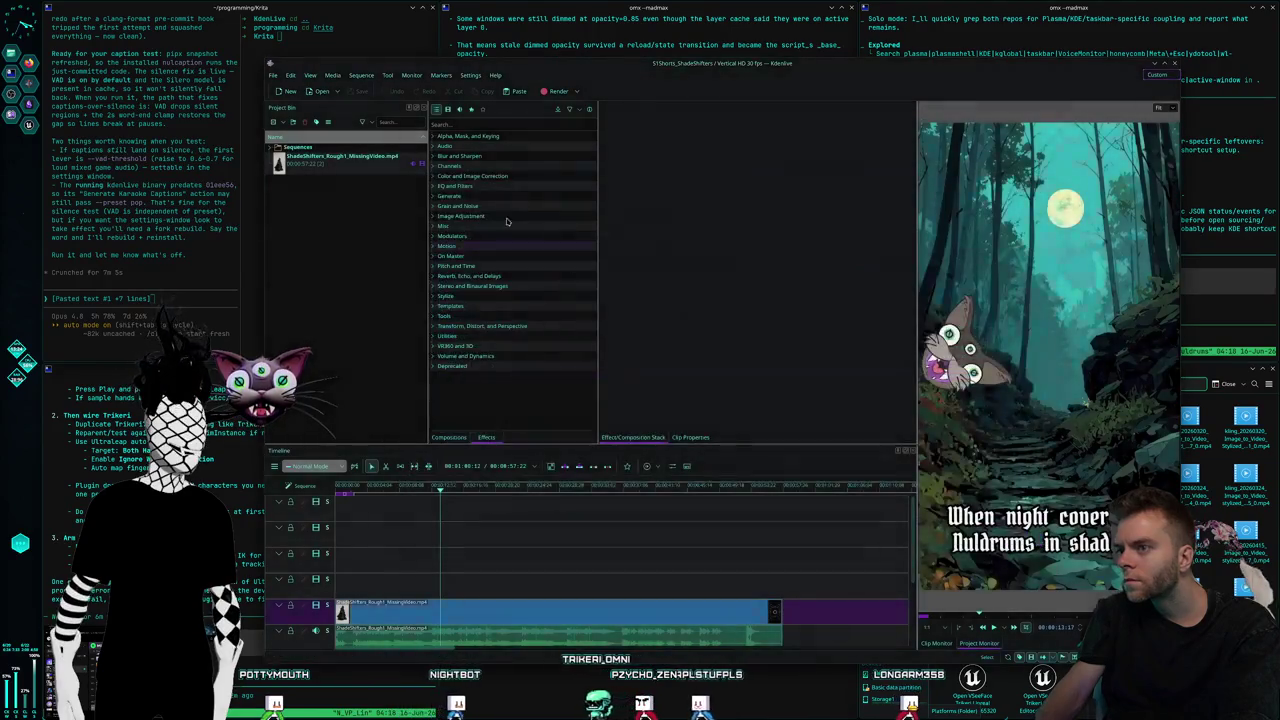
# Create a new project with the Vertical HD 30 fps profile and 5 audio tracks
pyautogui.click(274, 75)
pyautogui.click(310, 170)
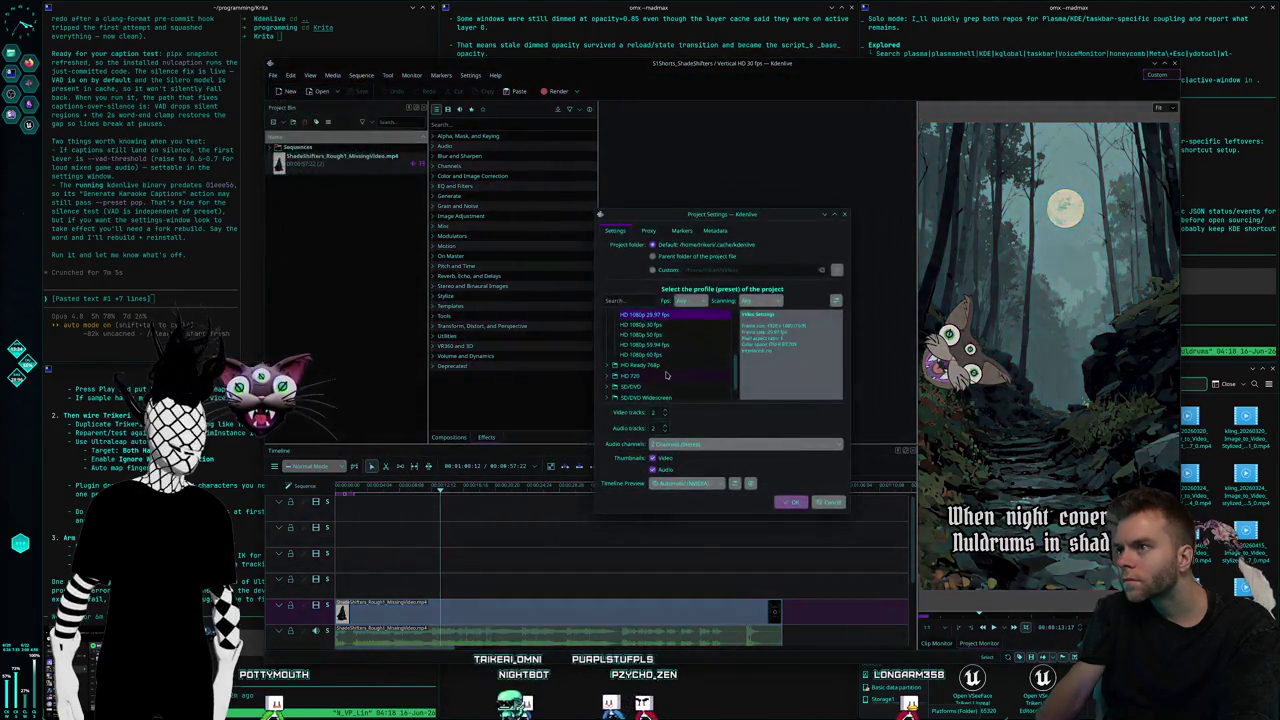
pyautogui.scroll(-1, 668, 376)
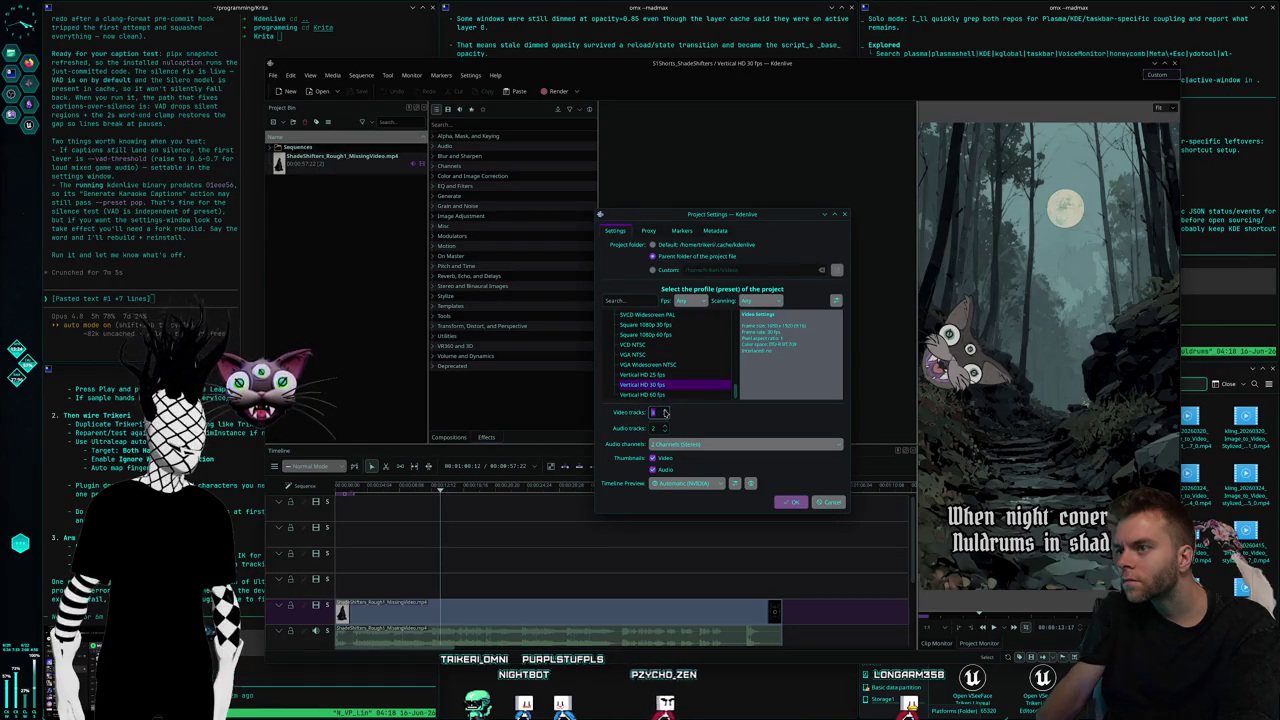
pyautogui.press('Tab')
pyautogui.write('5')
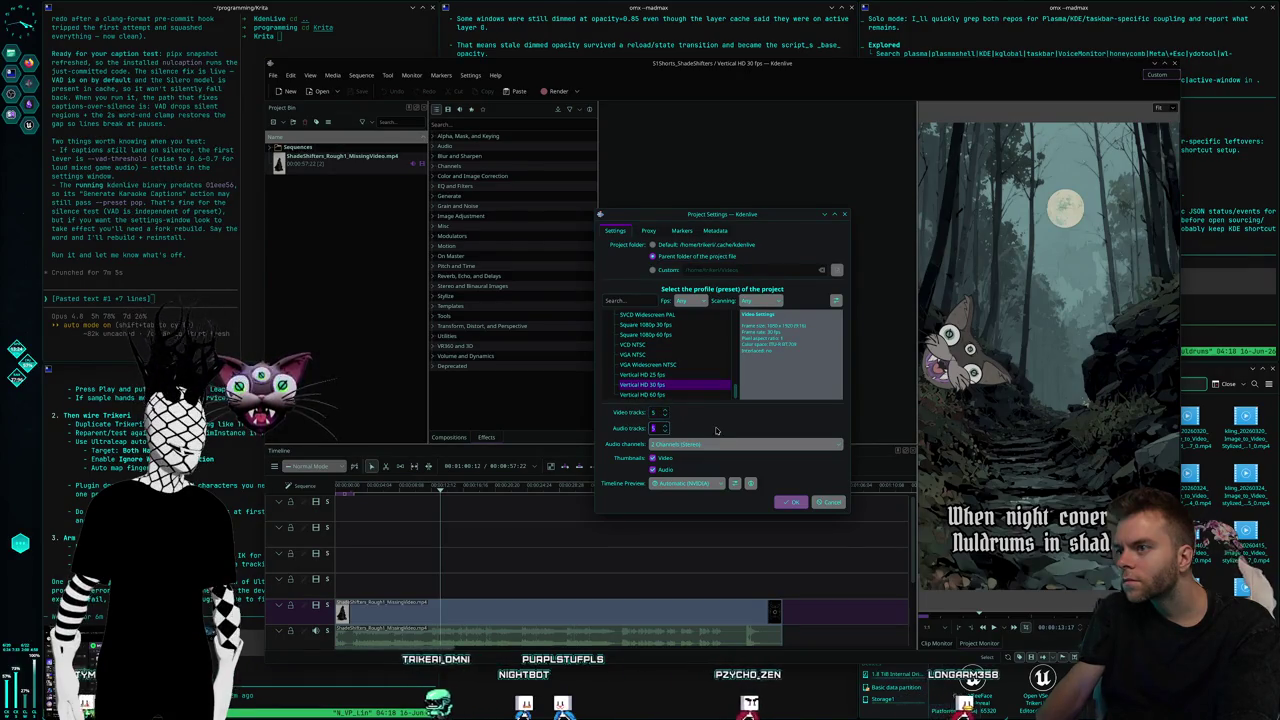
pyautogui.click(789, 502)
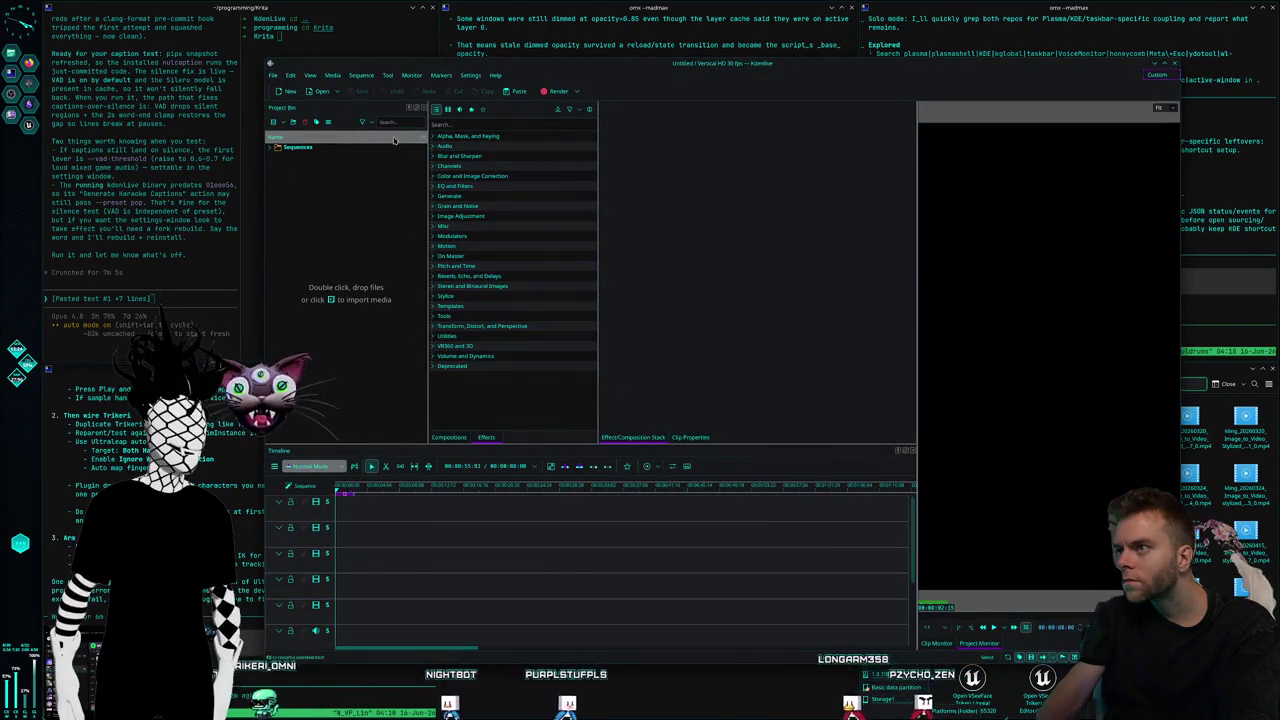
# Reopen Project Settings to check the new project's configuration
pyautogui.click(291, 76)
pyautogui.click(320, 110)
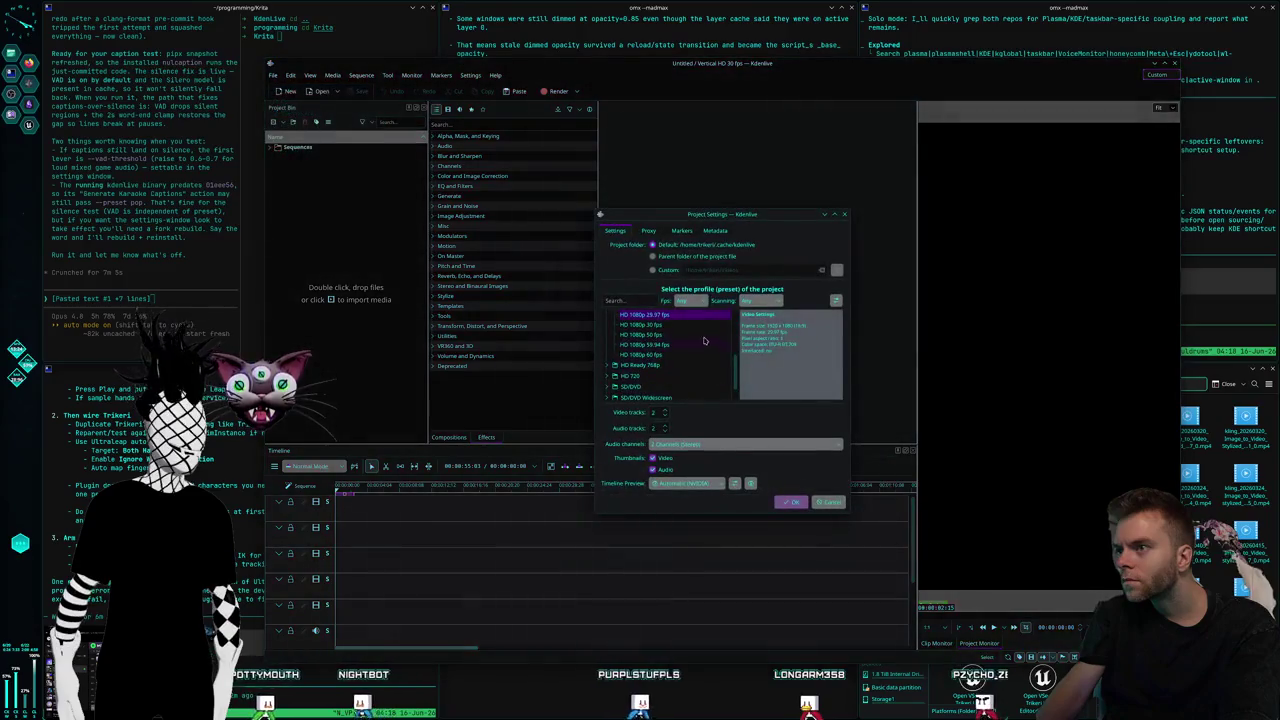
pyautogui.scroll(-1, 707, 368)
# Cancel Project Settings and begin saving as 51Shorts_Magi in CreatureShorts > The Magi
pyautogui.click(829, 503)
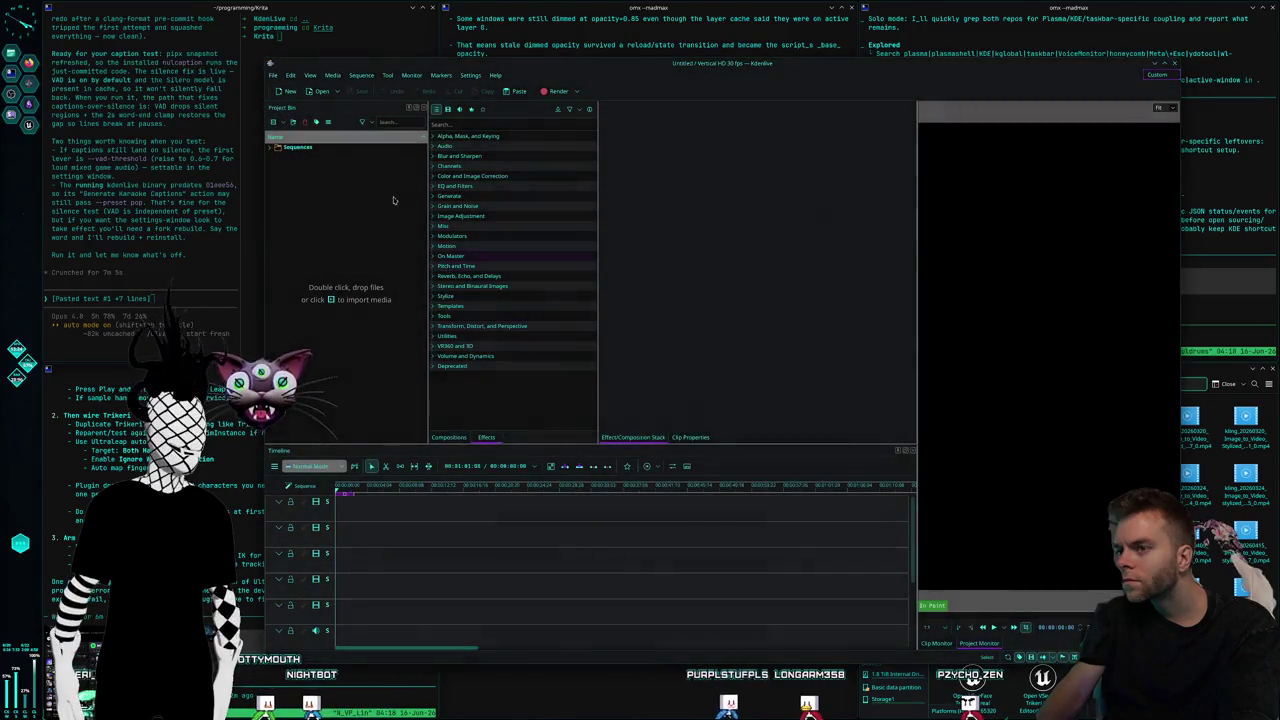
pyautogui.click(272, 76)
pyautogui.click(300, 152)
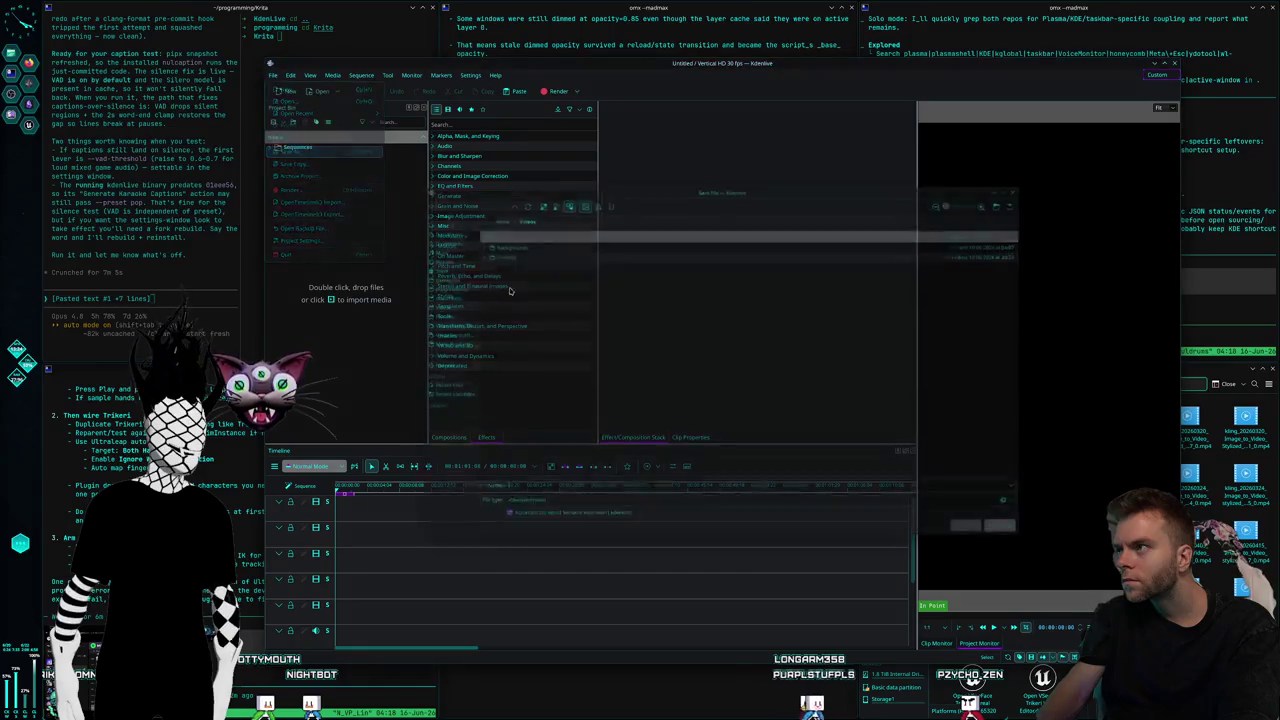
pyautogui.click(427, 322)
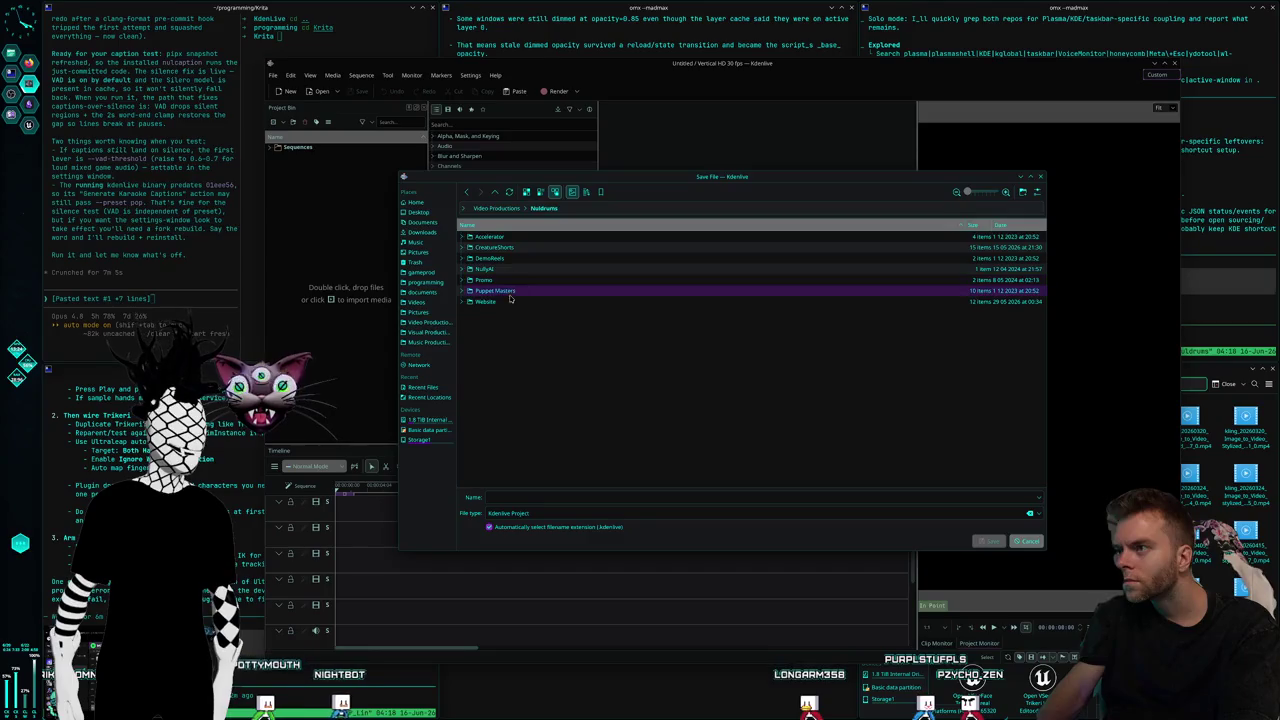
pyautogui.doubleClick(515, 248)
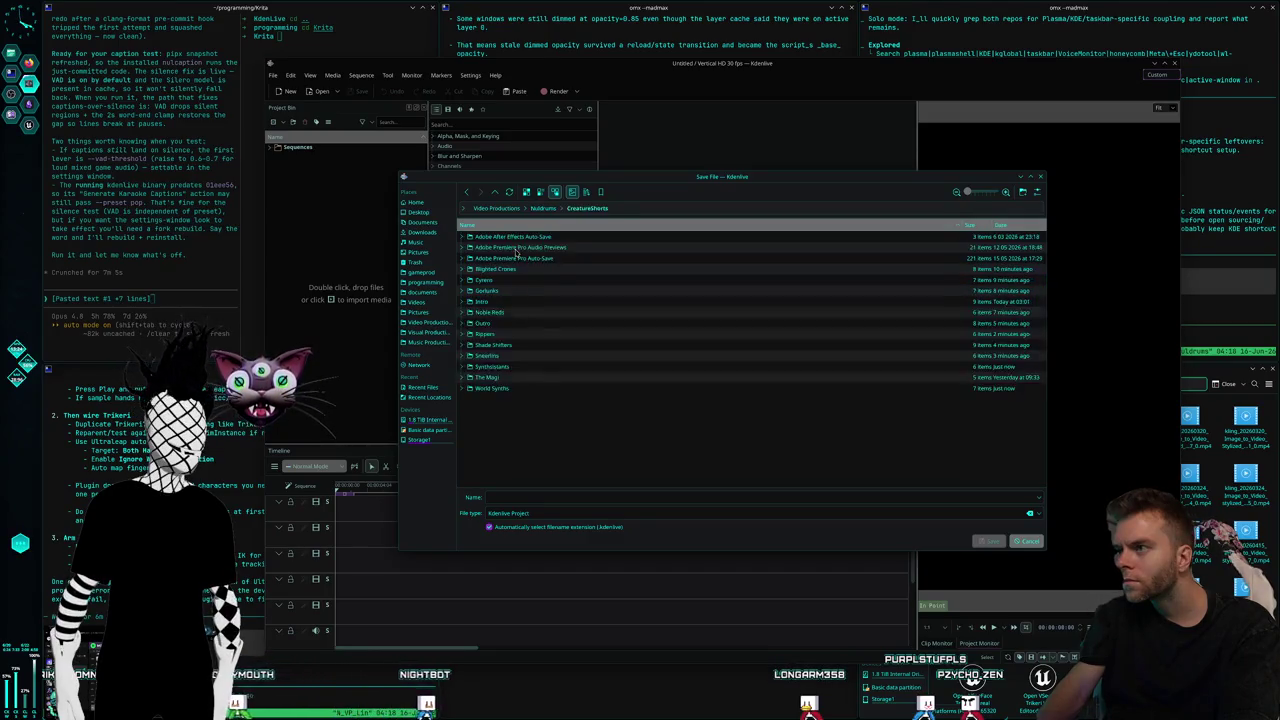
pyautogui.doubleClick(488, 377)
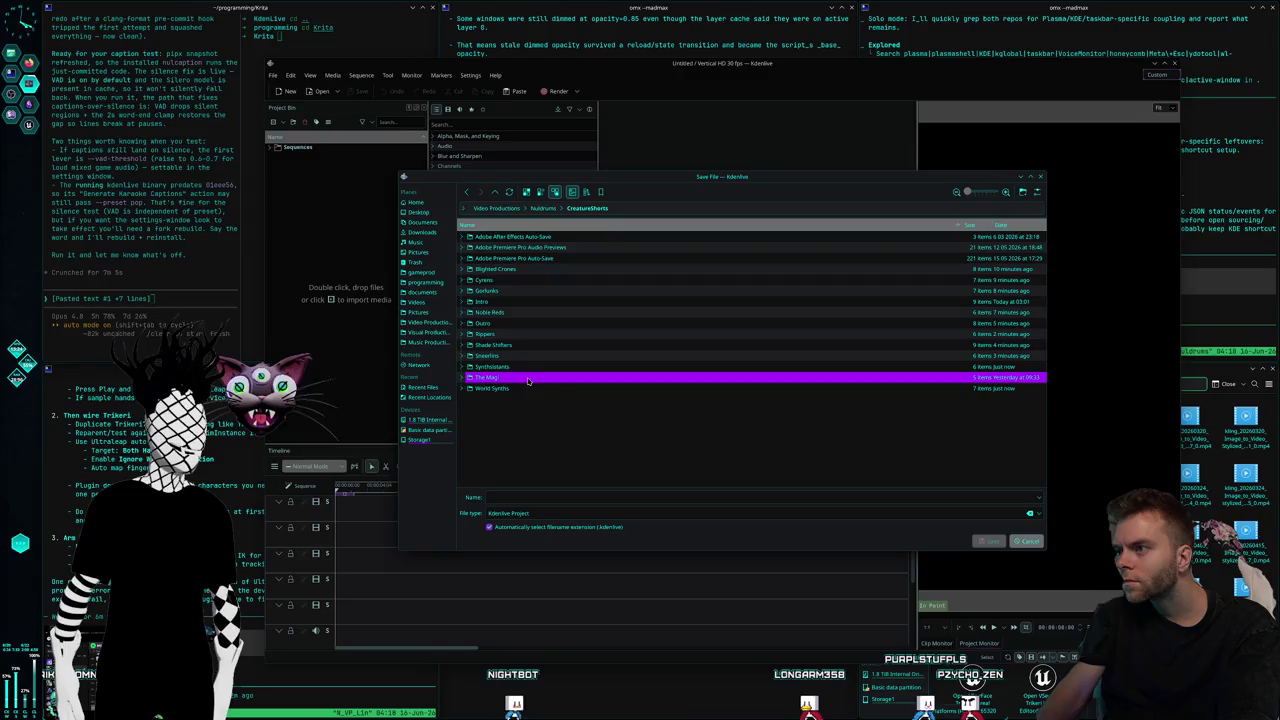
pyautogui.click(534, 495)
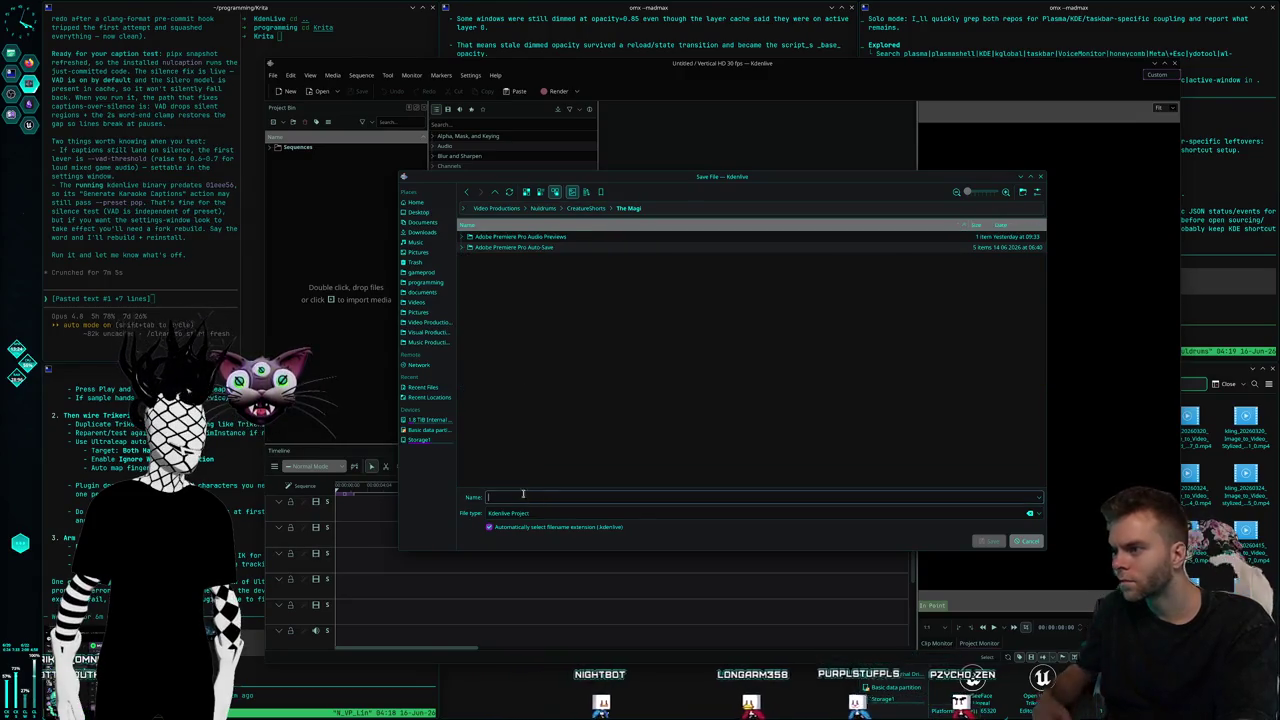
pyautogui.write('S1Sh')
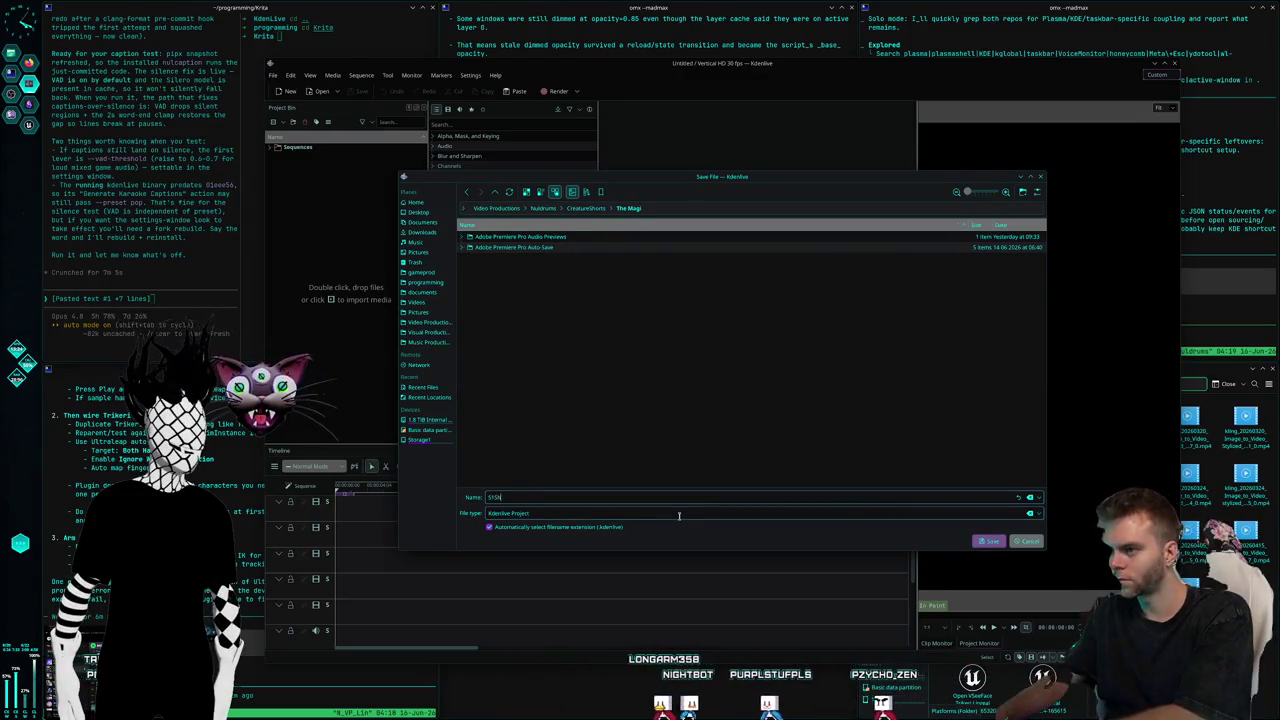
pyautogui.write('tShorts_')
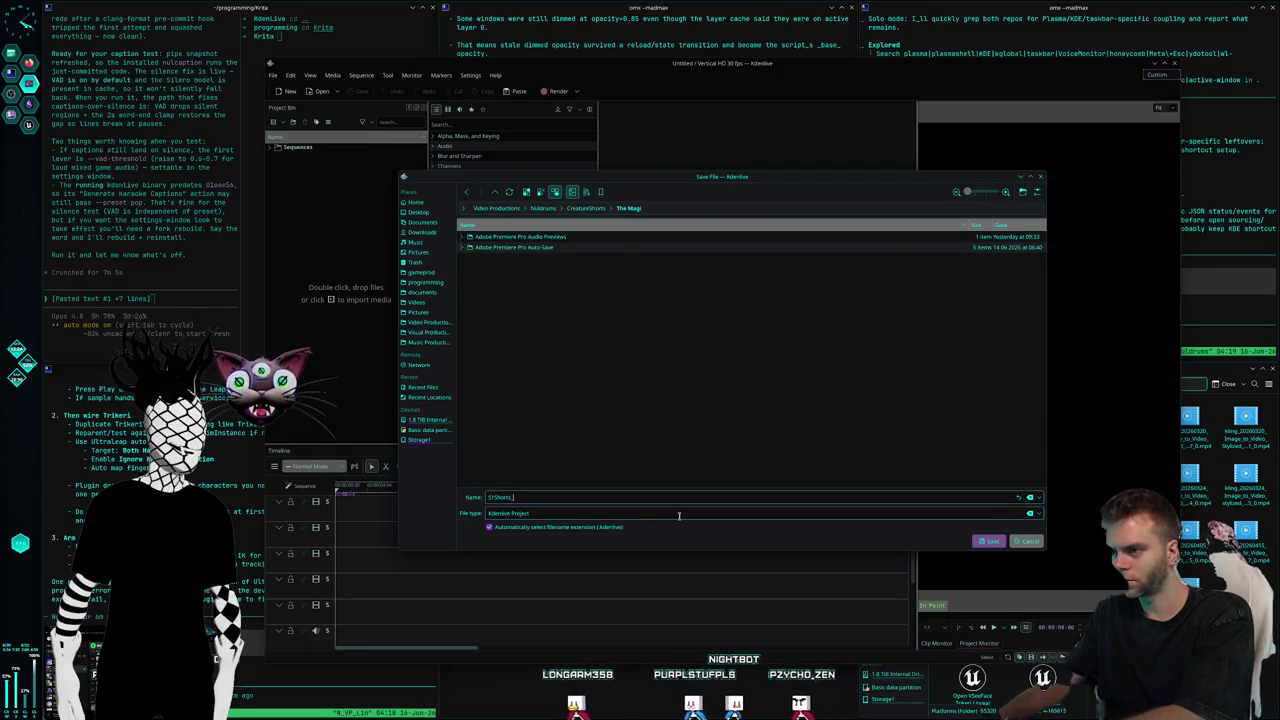
pyautogui.write('Magi')
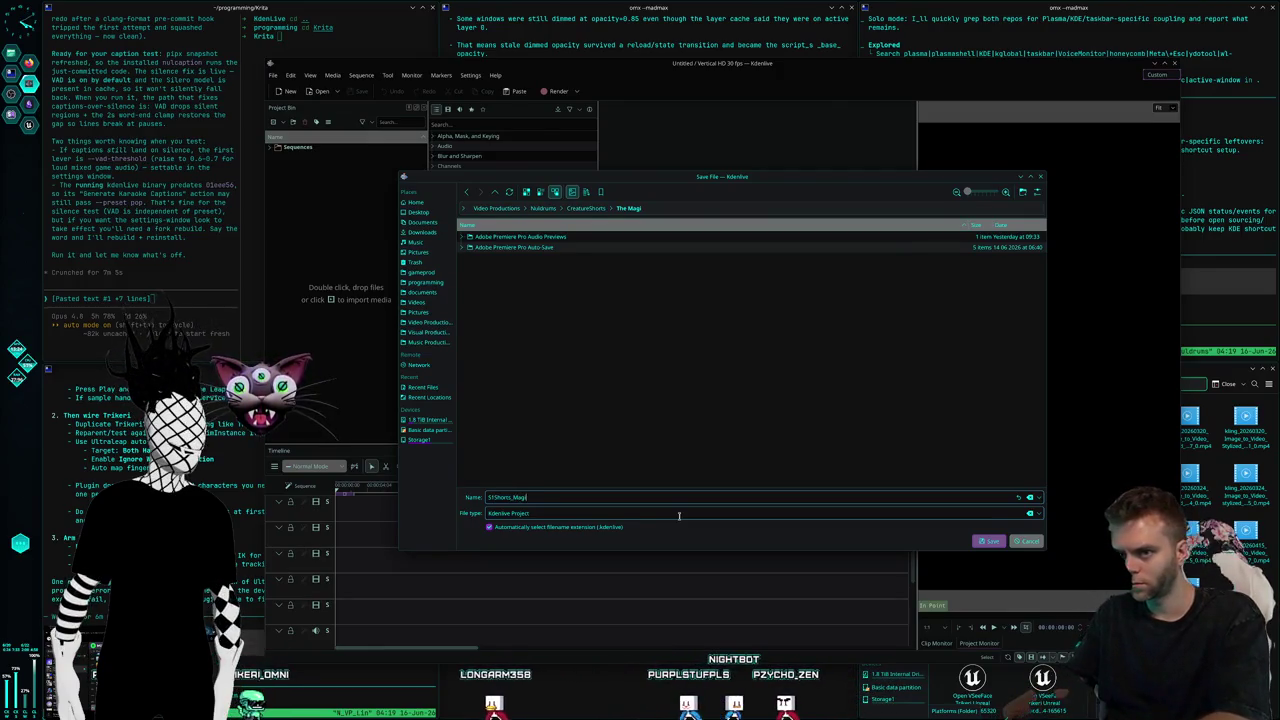
# Save the project, accept its new location, and browse to the Creatures > Magi clip folder
pyautogui.press('Return')
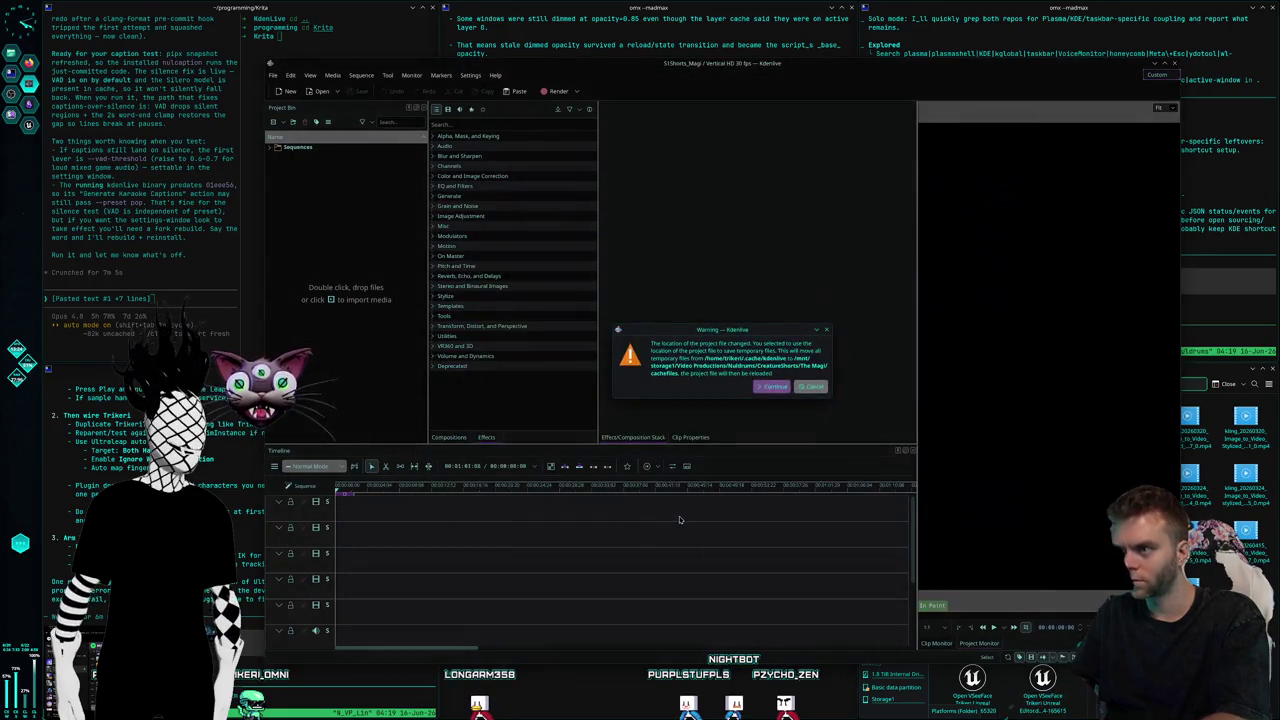
pyautogui.click(771, 386)
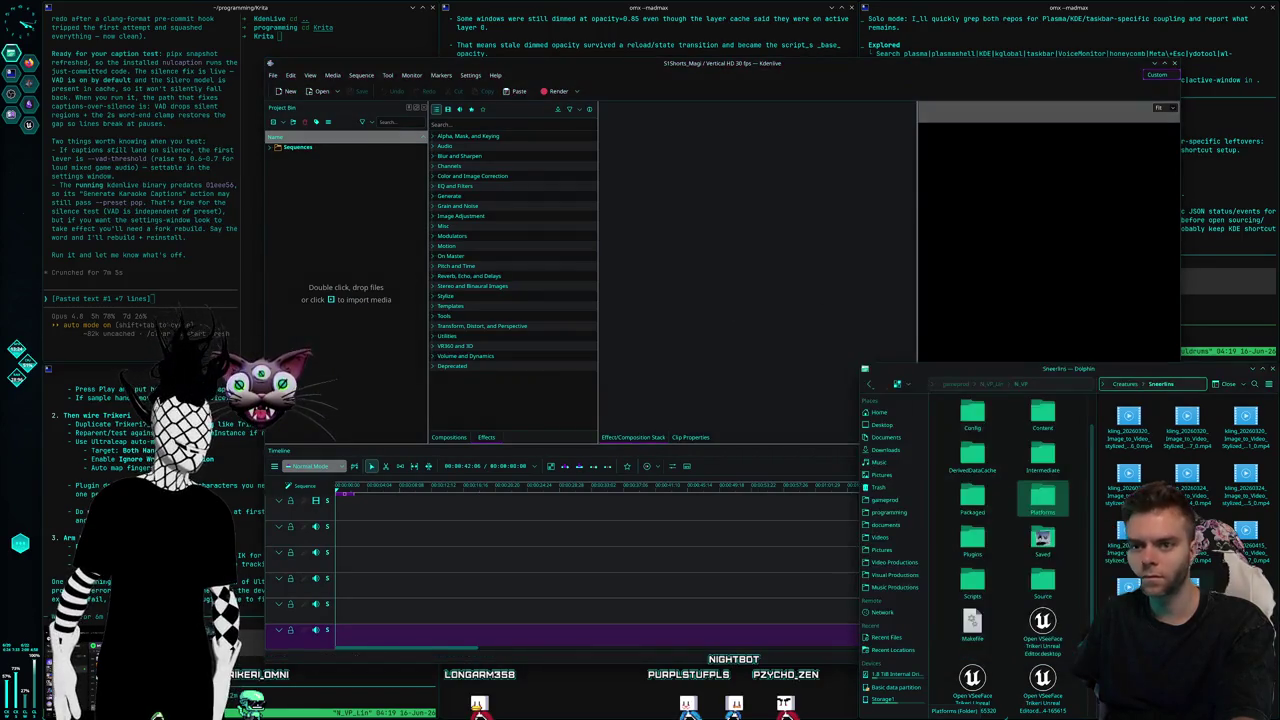
pyautogui.click(1126, 385)
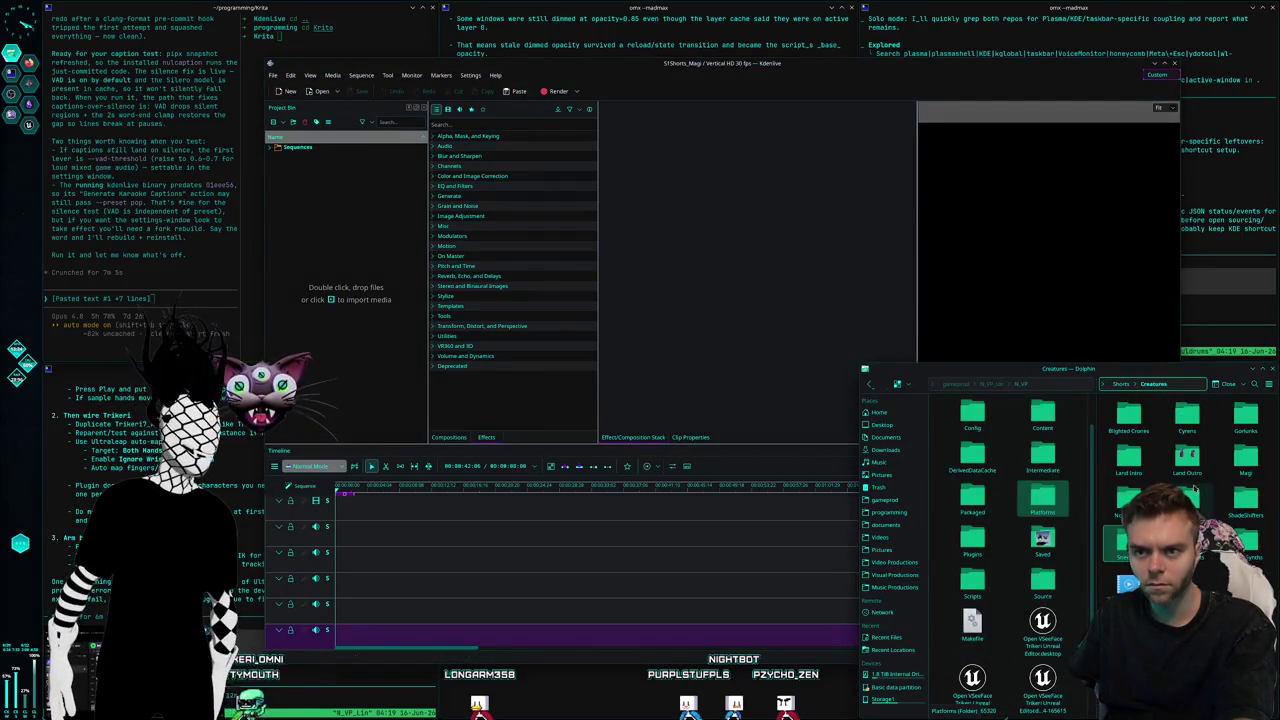
pyautogui.doubleClick(1245, 455)
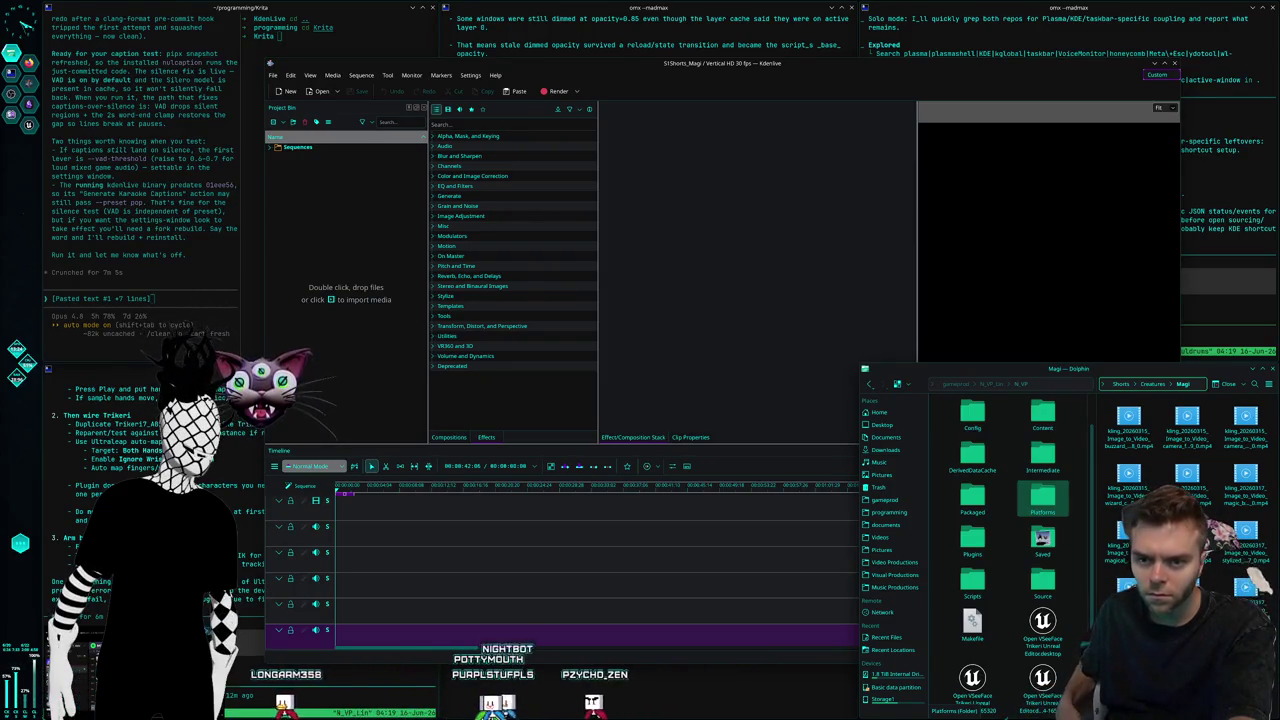
# Move Magic_Rough1_MissingVideo.mp4 to the top video track and deselect it
pyautogui.moveTo(632, 640)
pyautogui.mouseDown()
pyautogui.moveTo(407, 512)
pyautogui.moveTo(425, 545)
pyautogui.moveTo(382, 527)
pyautogui.mouseUp()
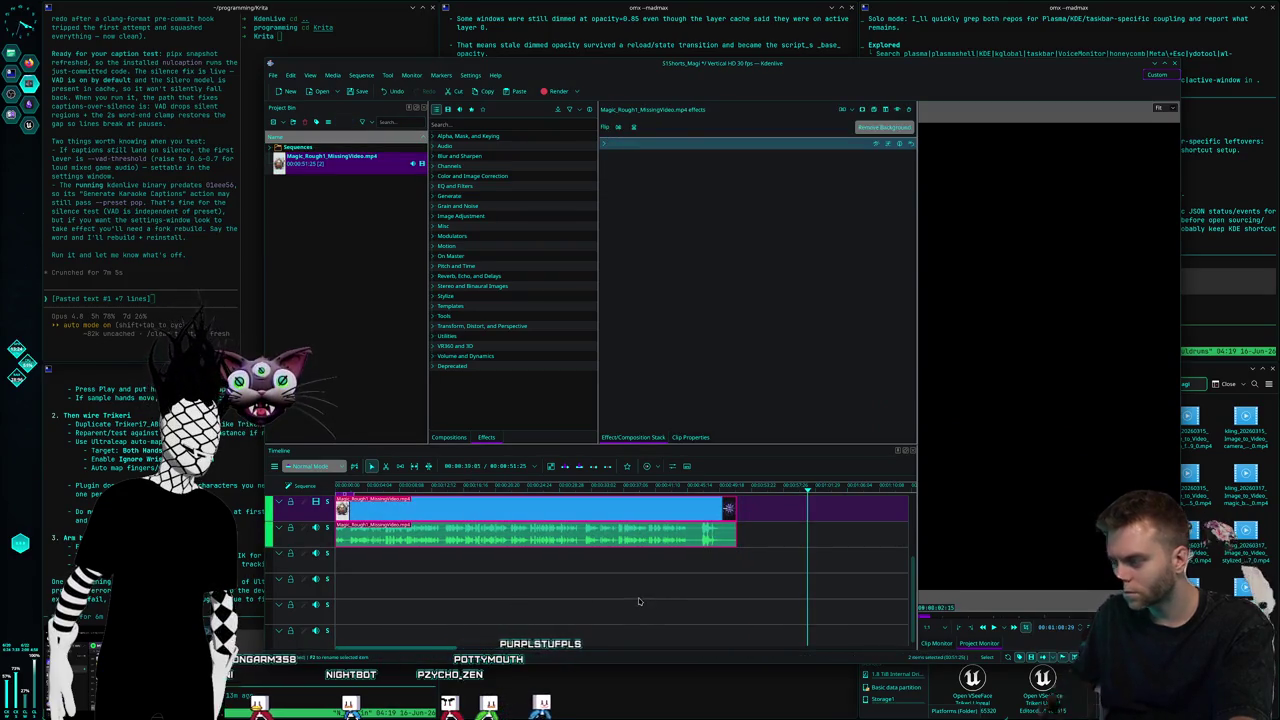
pyautogui.scroll(2, 638, 600)
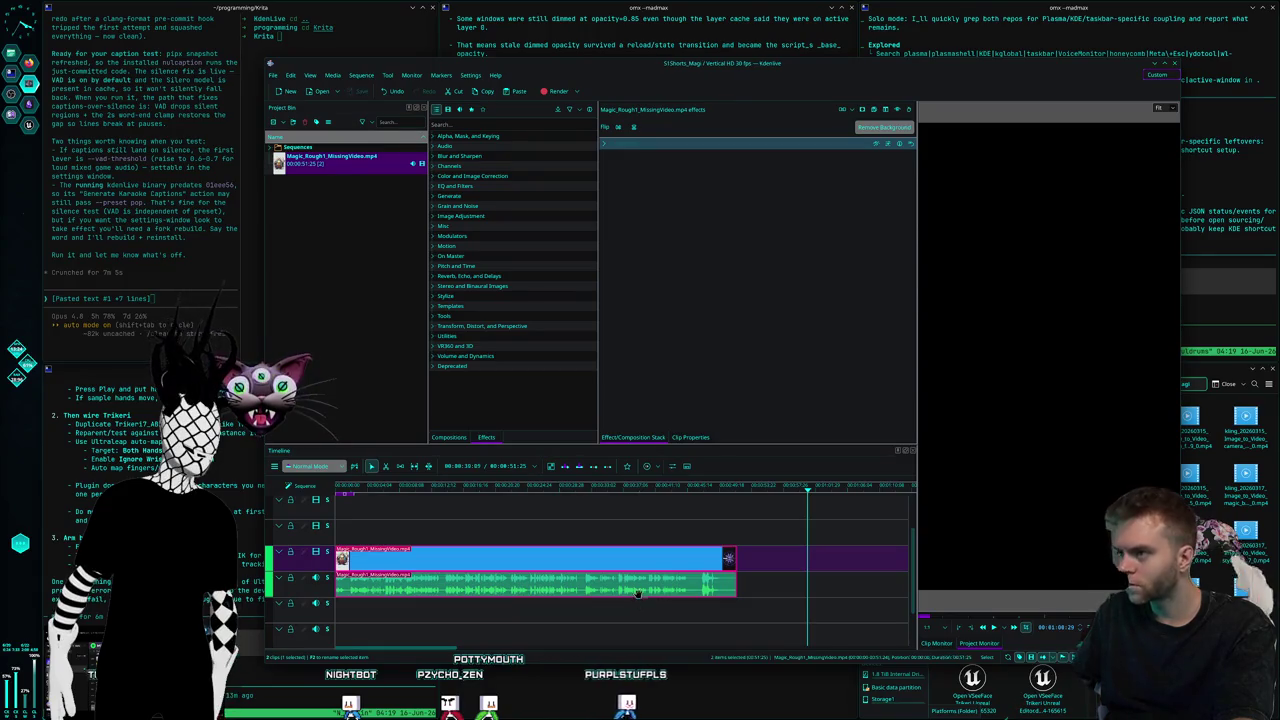
pyautogui.click(546, 531)
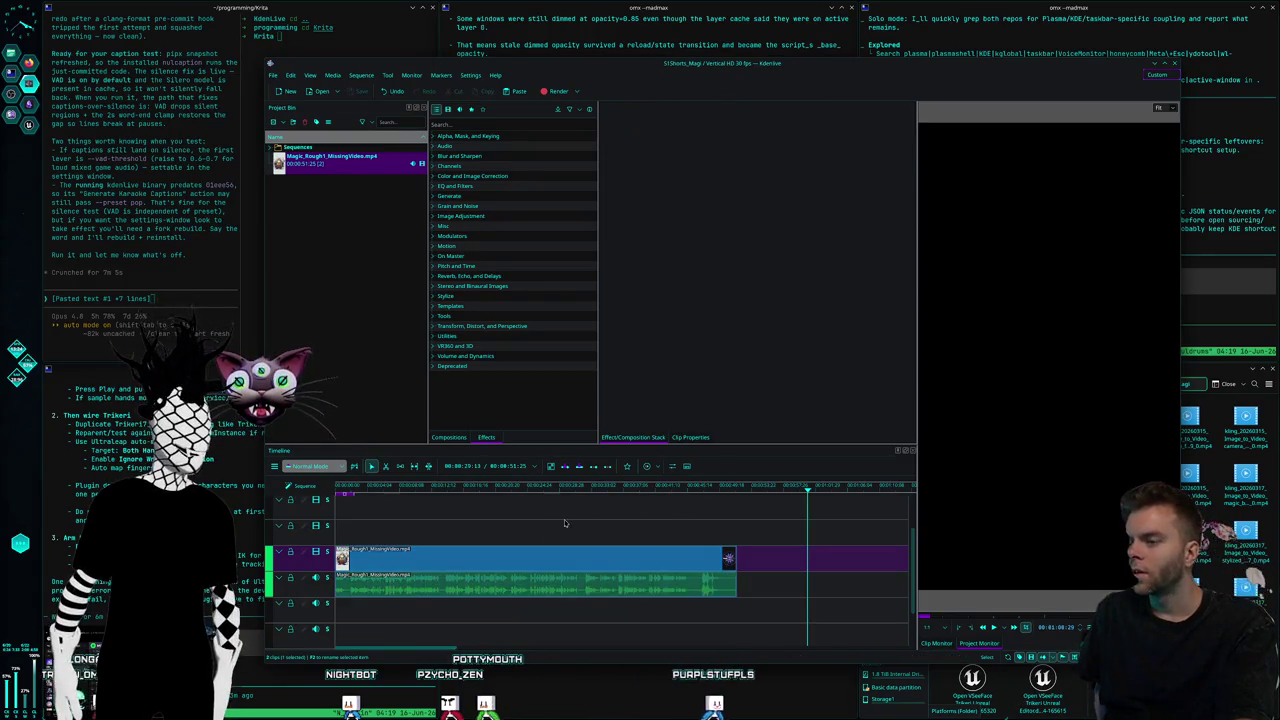
# Move the playhead to preview the red-robed wizard frame, then raise the terminal window
pyautogui.click(424, 491)
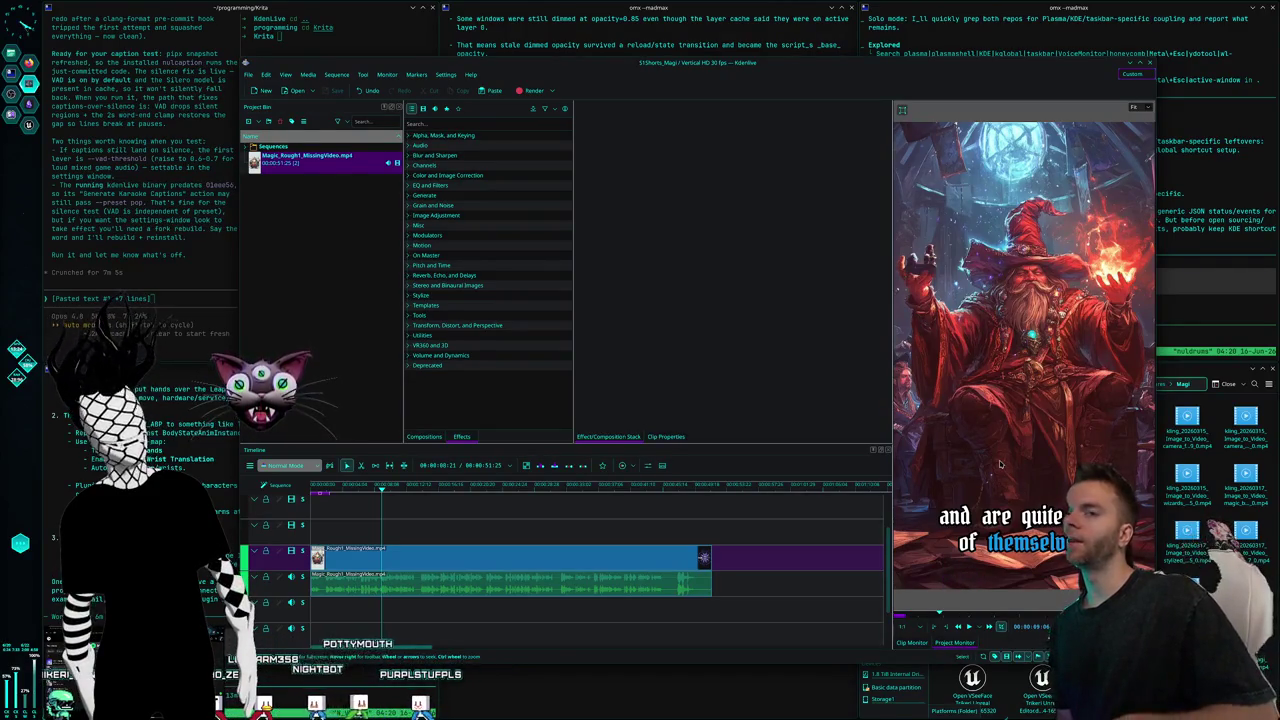
pyautogui.moveTo(1040, 360)
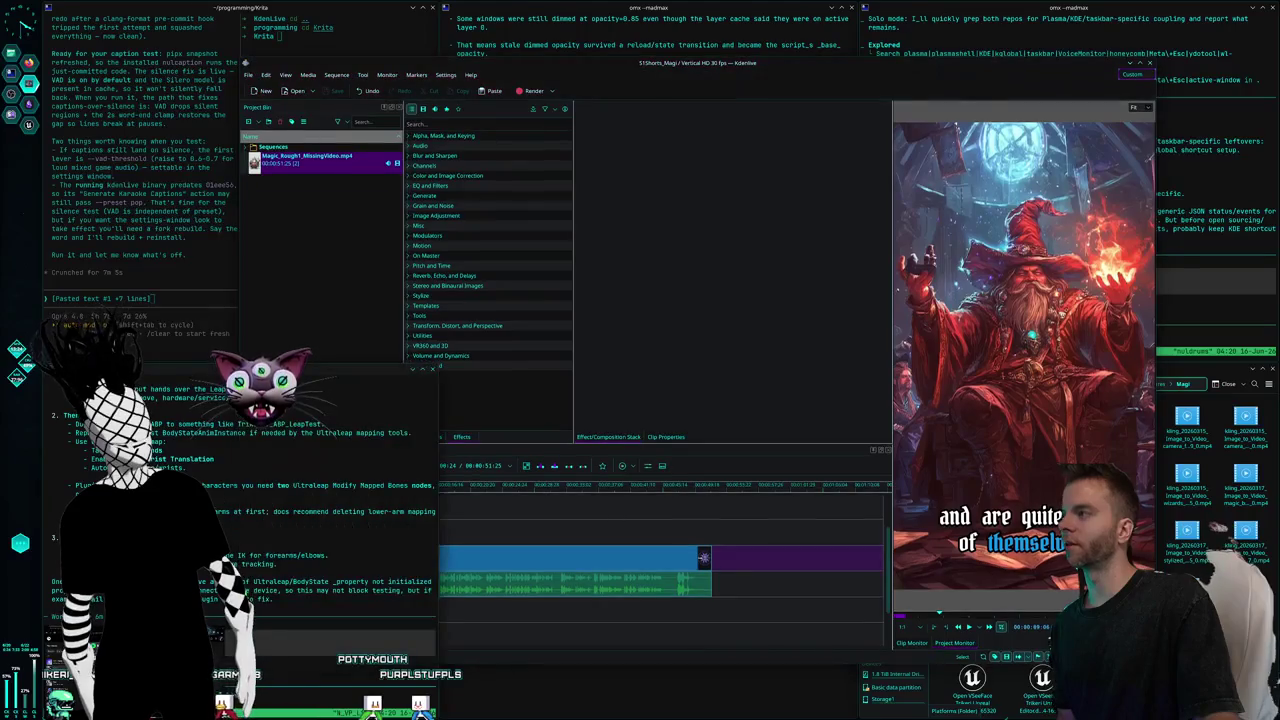
pyautogui.click(184, 342)
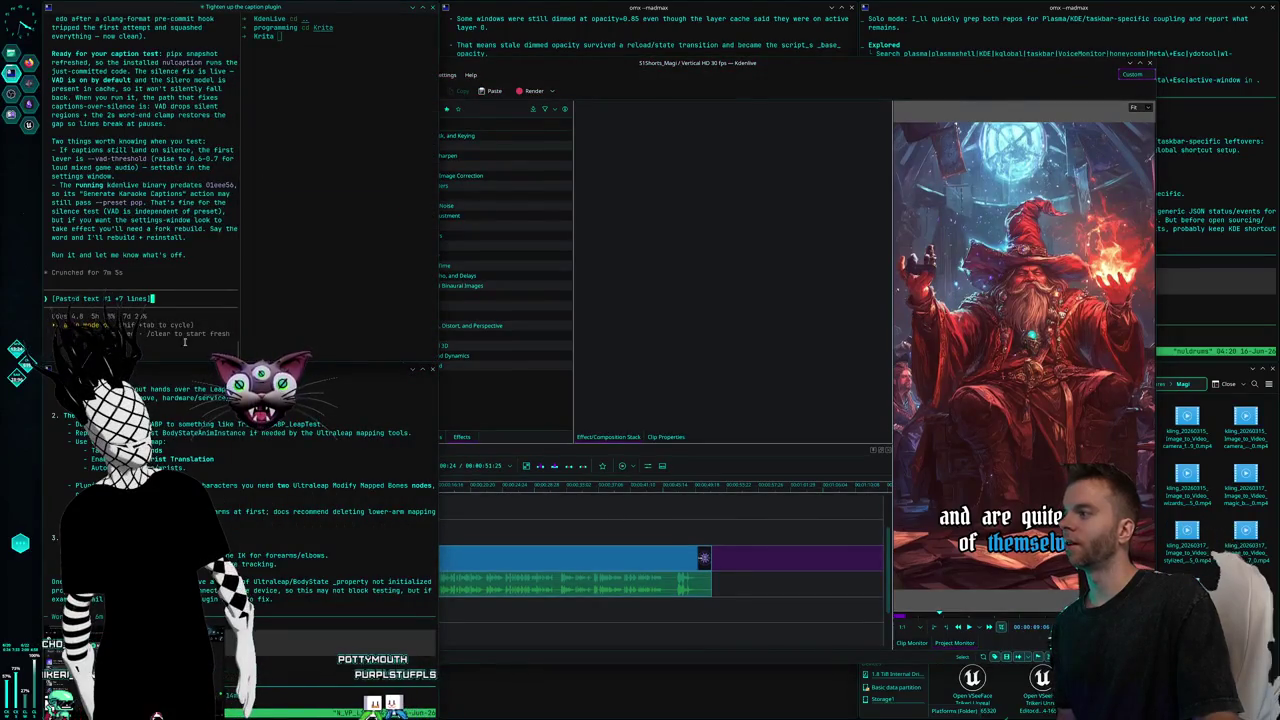
# Hide Kdenlive and raise the World Synths folder window
pyautogui.click(604, 40)
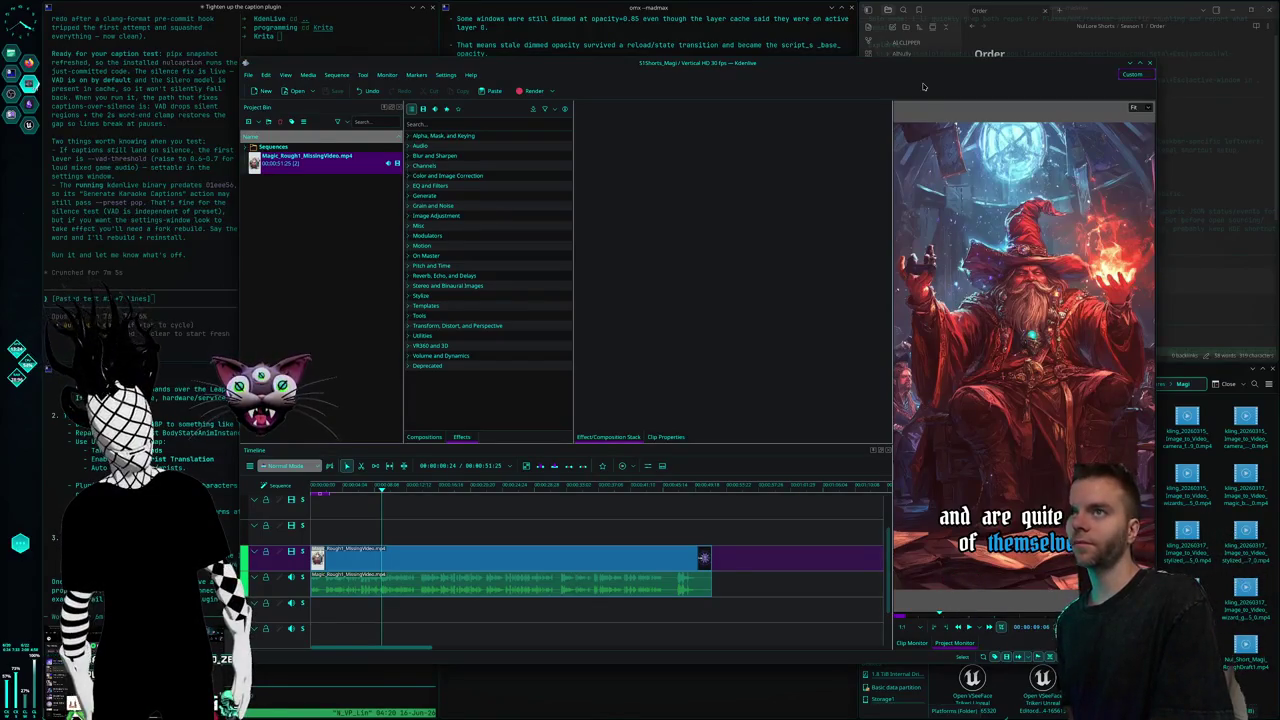
pyautogui.hotkey('ctrl', 'q')
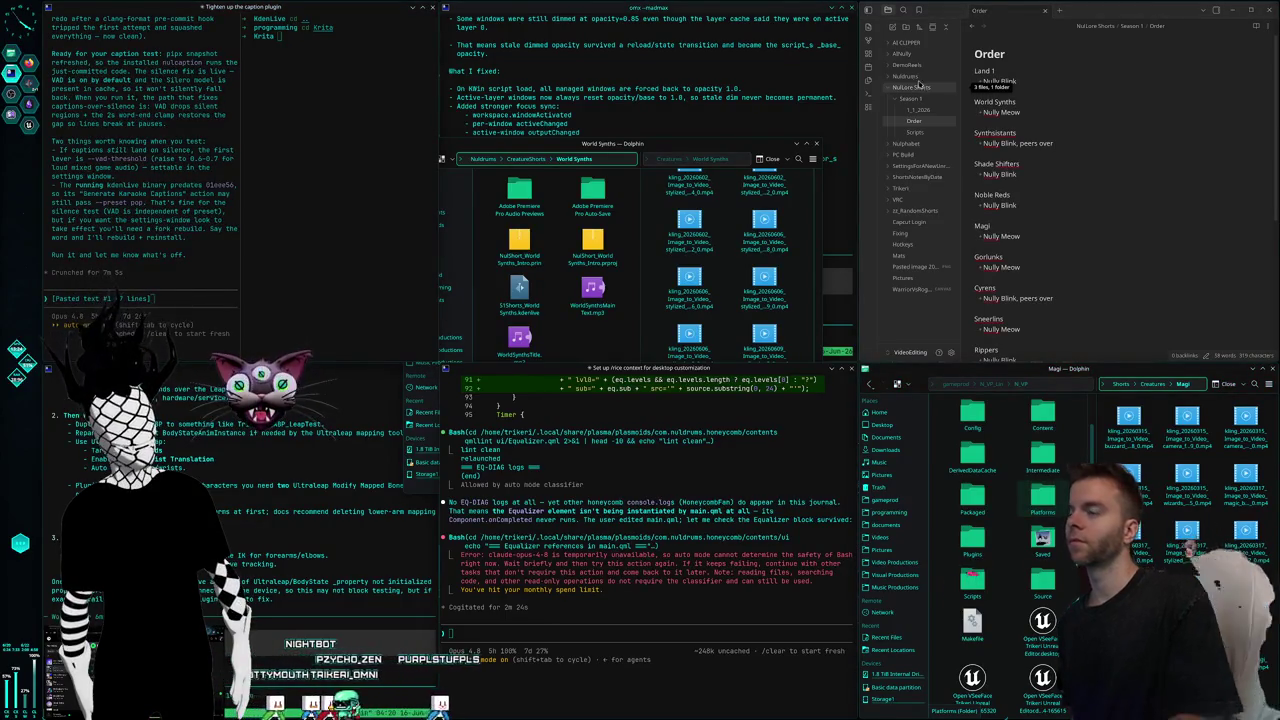
pyautogui.click(568, 115)
# Drag the World Synths window lower and left, then hide it and show the window switcher
pyautogui.moveTo(568, 115)
pyautogui.mouseDown()
pyautogui.moveTo(511, 228)
pyautogui.moveTo(572, 62)
pyautogui.mouseUp()
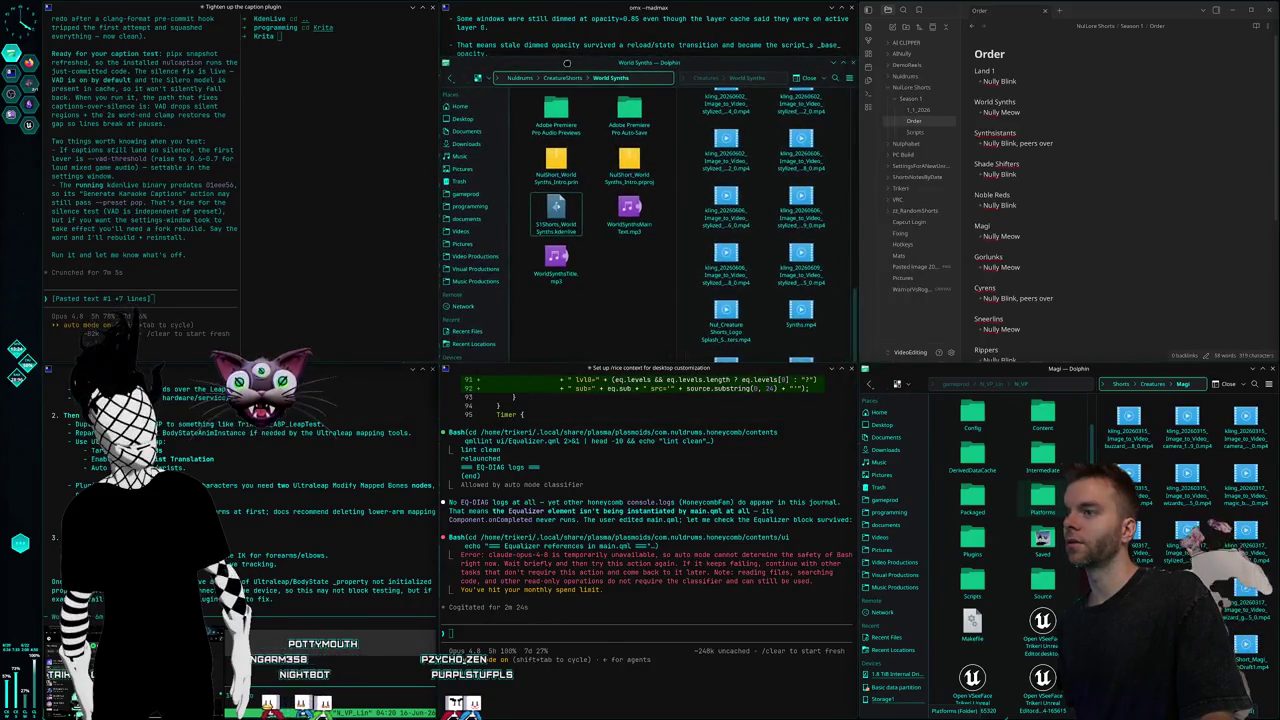
pyautogui.moveTo(572, 62)
pyautogui.mouseDown()
pyautogui.moveTo(434, 174)
pyautogui.moveTo(603, 91)
pyautogui.mouseUp()
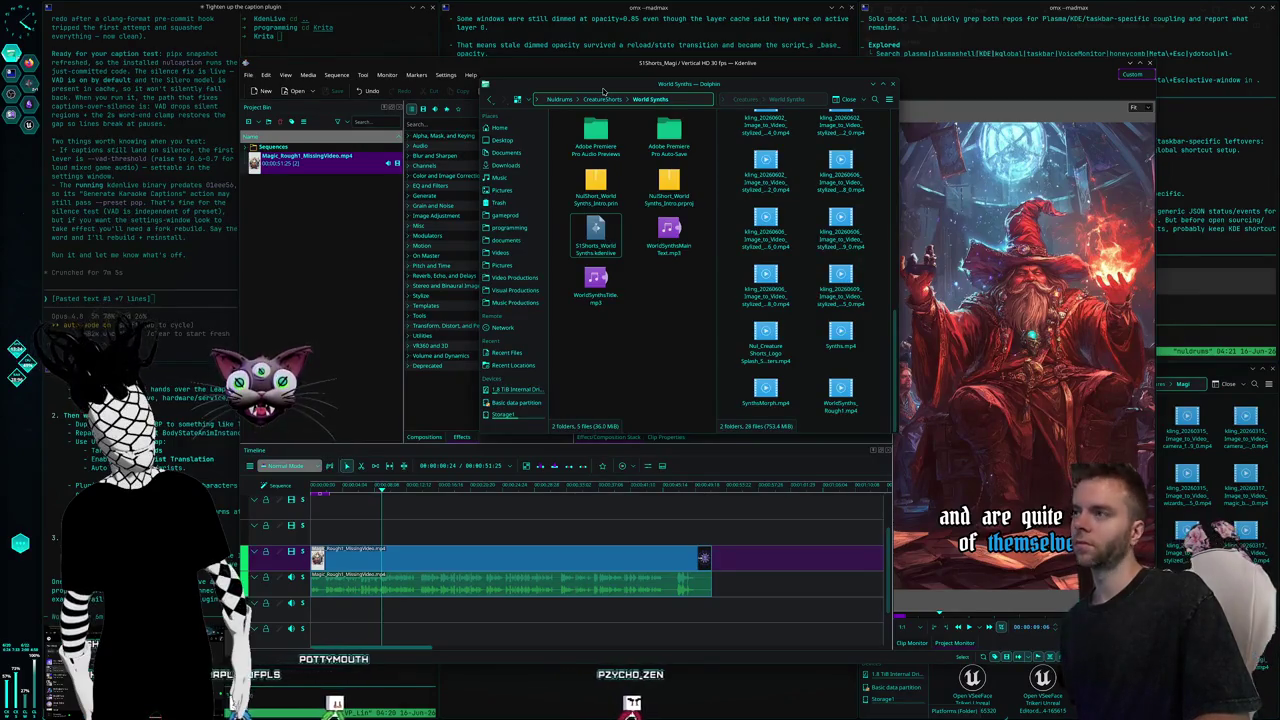
pyautogui.press('super+u')
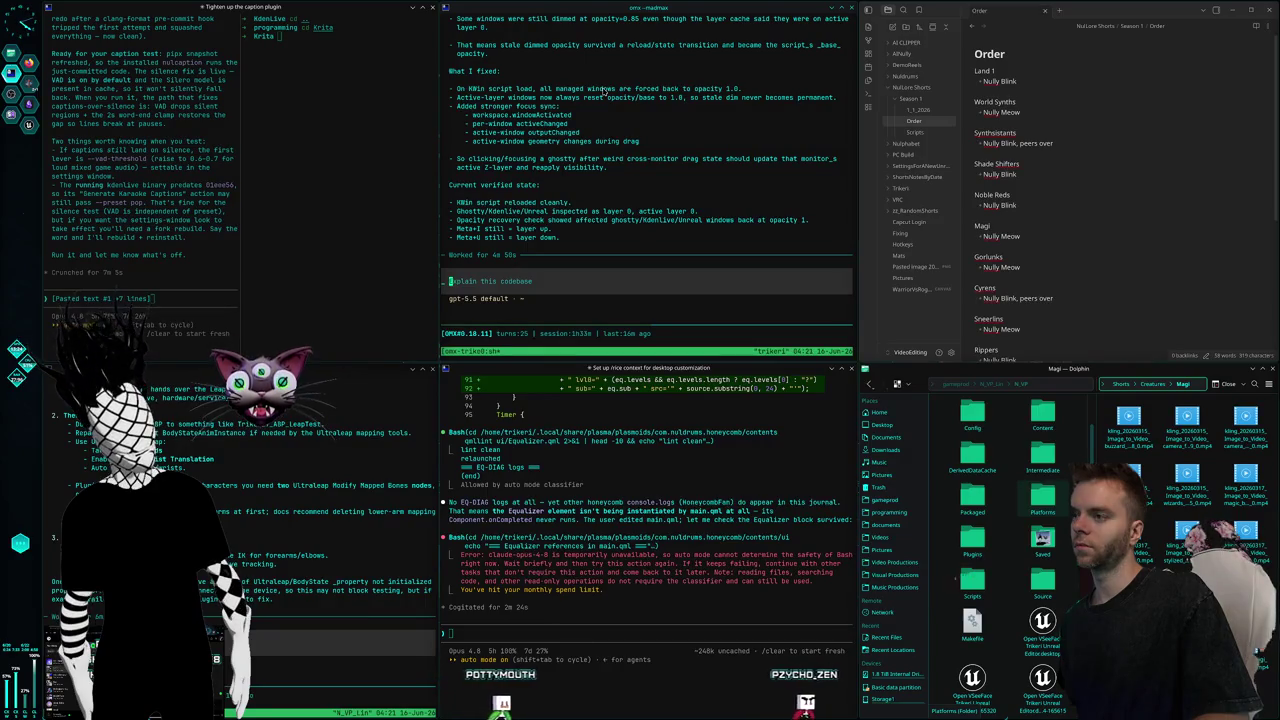
pyautogui.hotkey('alt', 'Tab')
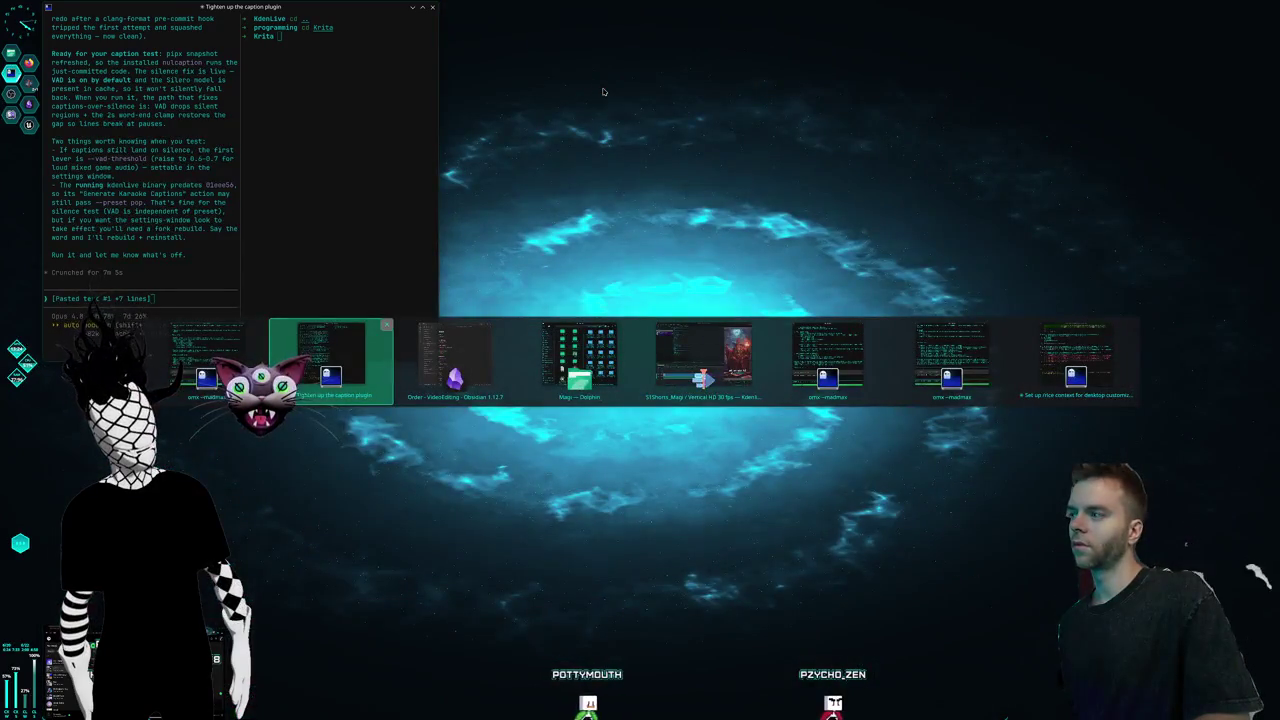
# Alt+Tab to the omx-madmax terminal and minimize the floating Kdenlive window
pyautogui.hotkey('alt', 'Tab')
pyautogui.hotkey('alt', 'Tab')
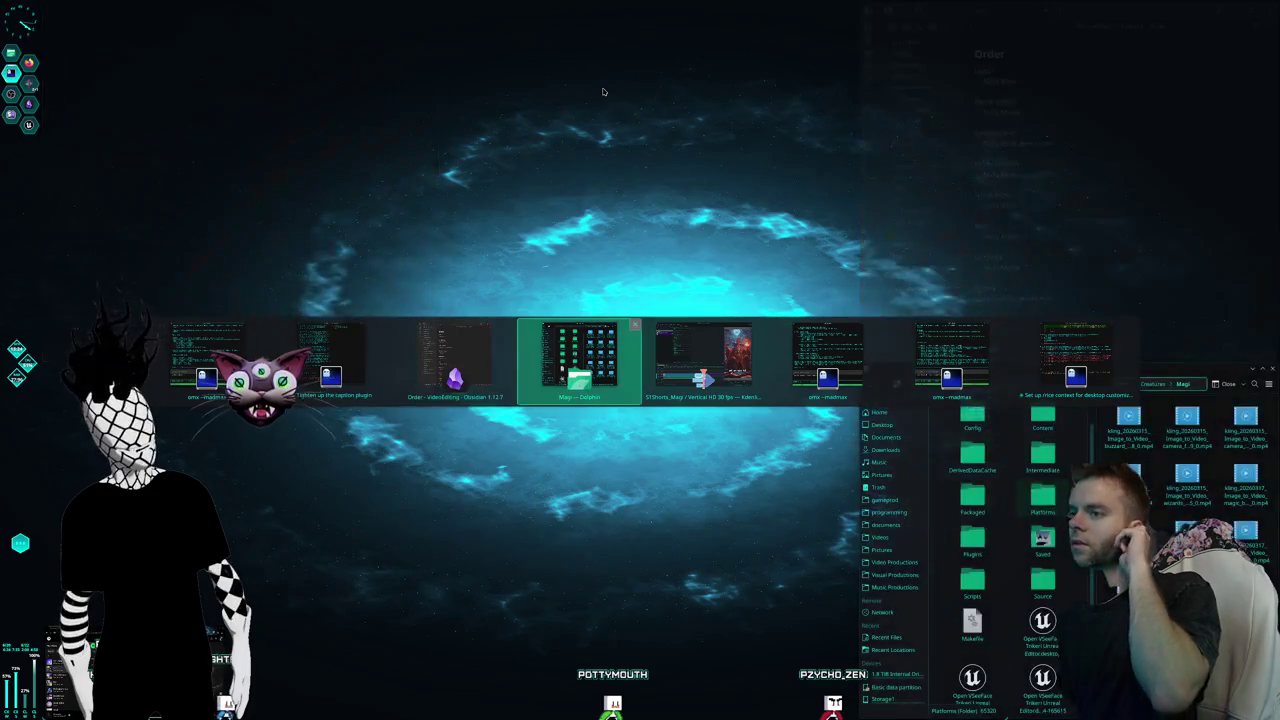
pyautogui.hotkey('alt', 'Tab')
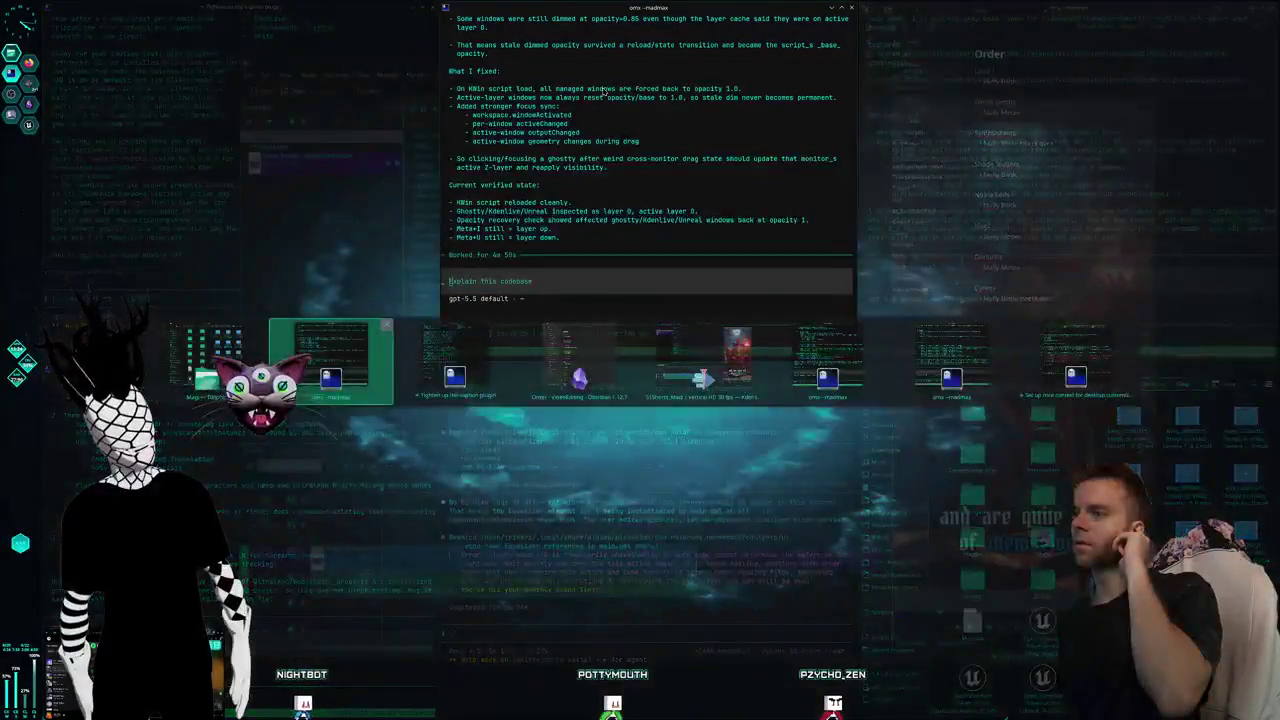
pyautogui.hotkey('alt', 'Tab')
pyautogui.hotkey('alt', 'Tab')
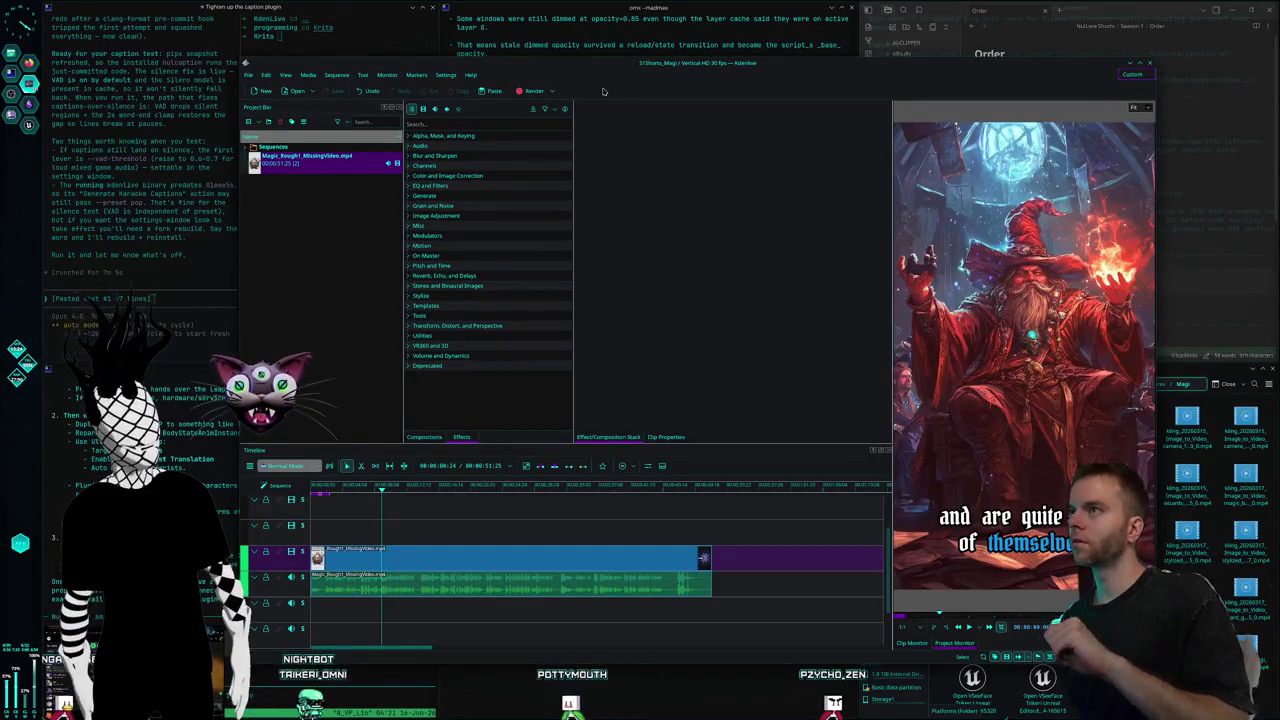
pyautogui.press('super+u')
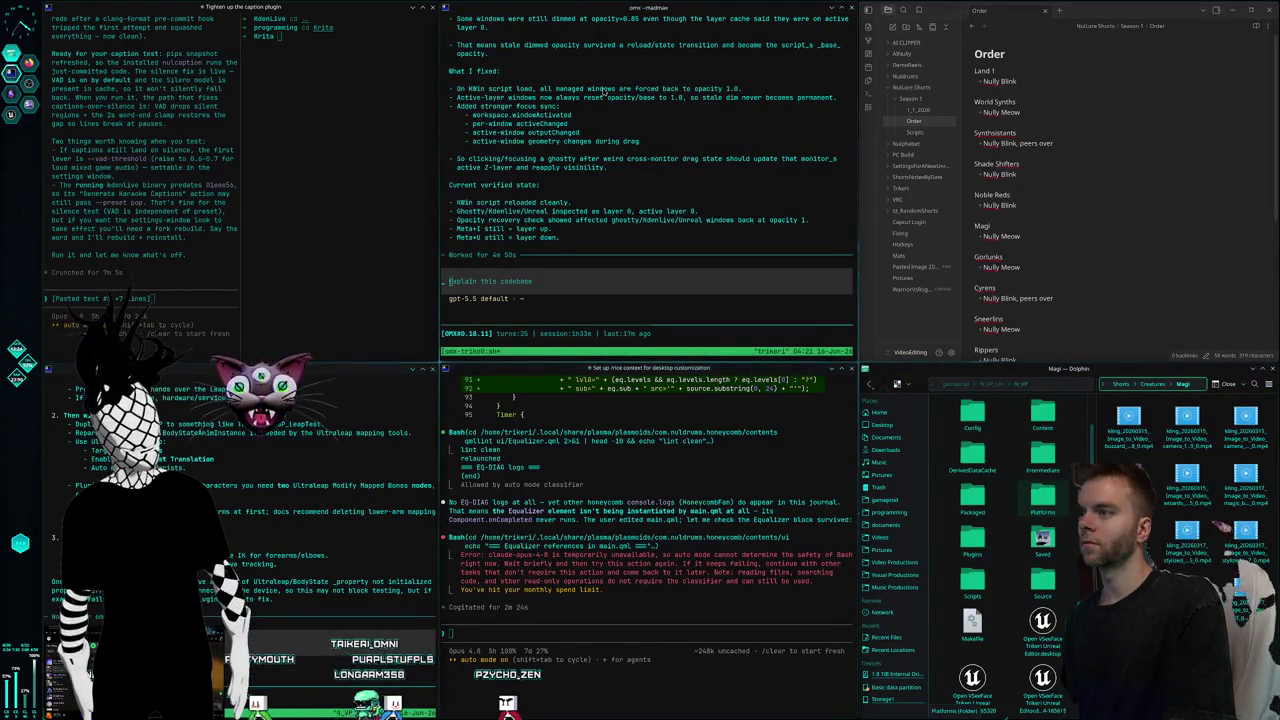
# Launch an extra Dolphin window from KRunner, tile it right, then close it
pyautogui.click(152, 298)
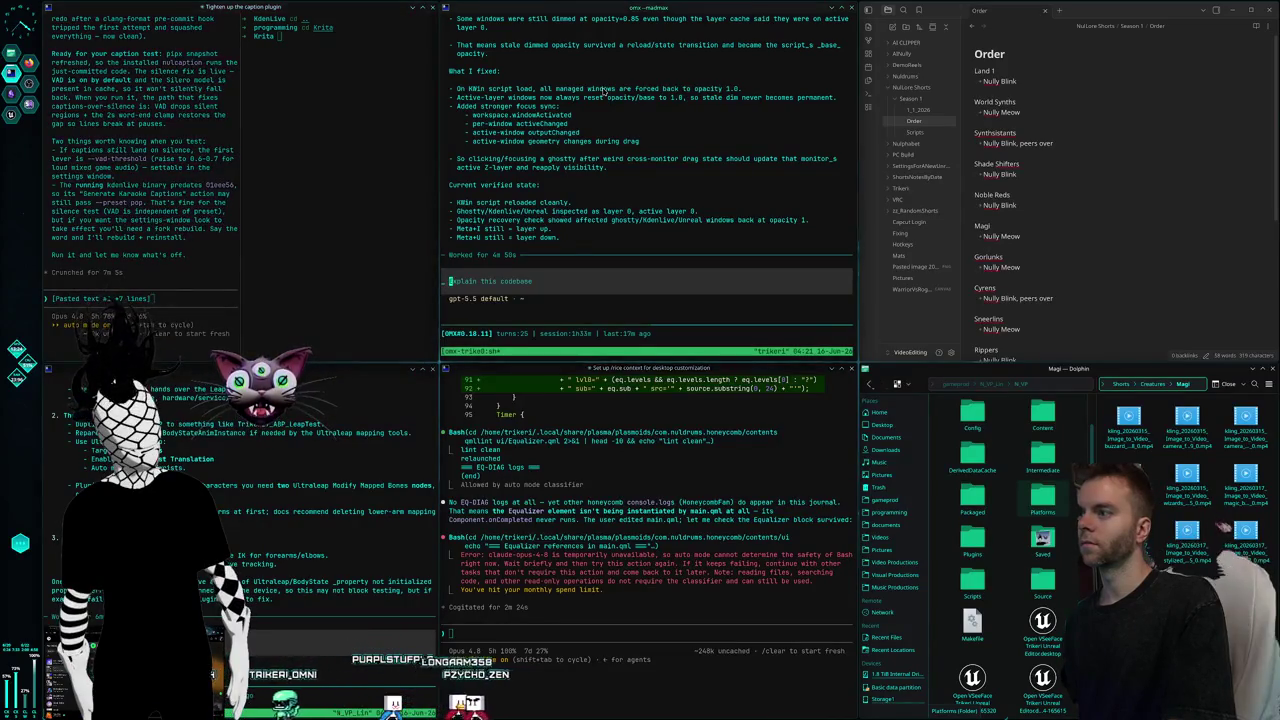
pyautogui.hotkey('alt', 'space')
pyautogui.press('Return')
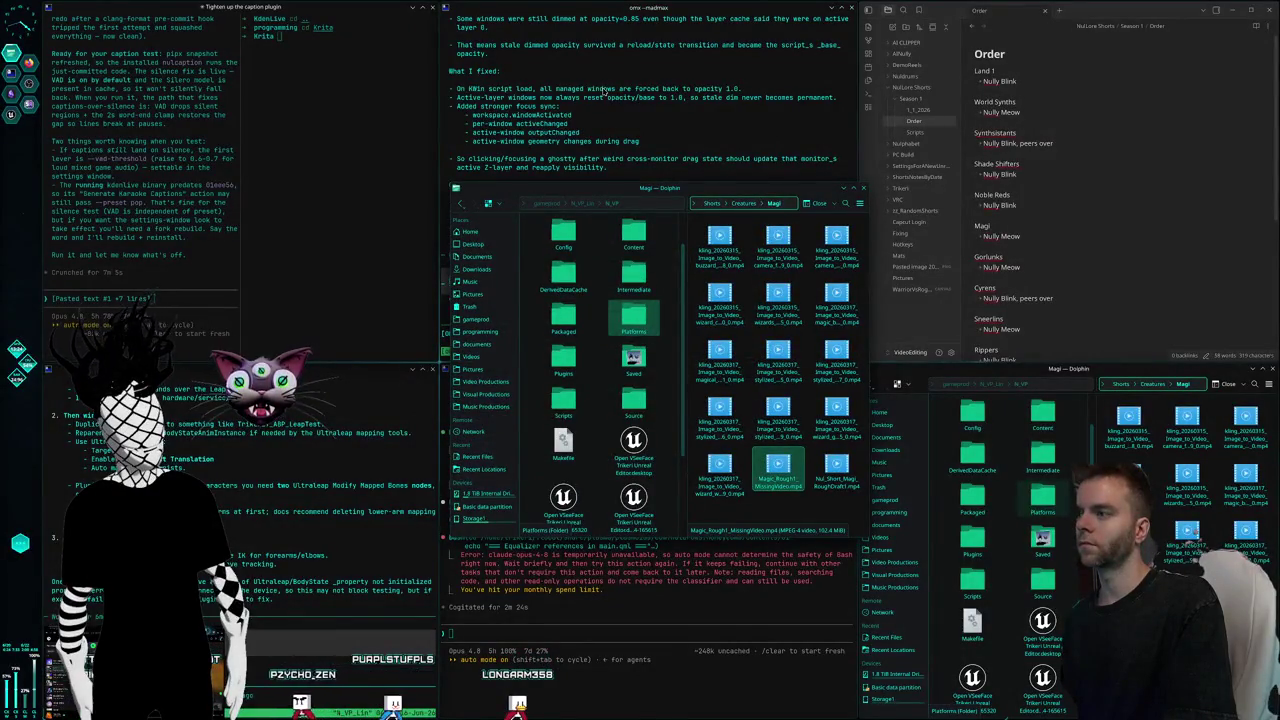
pyautogui.press('super+Right')
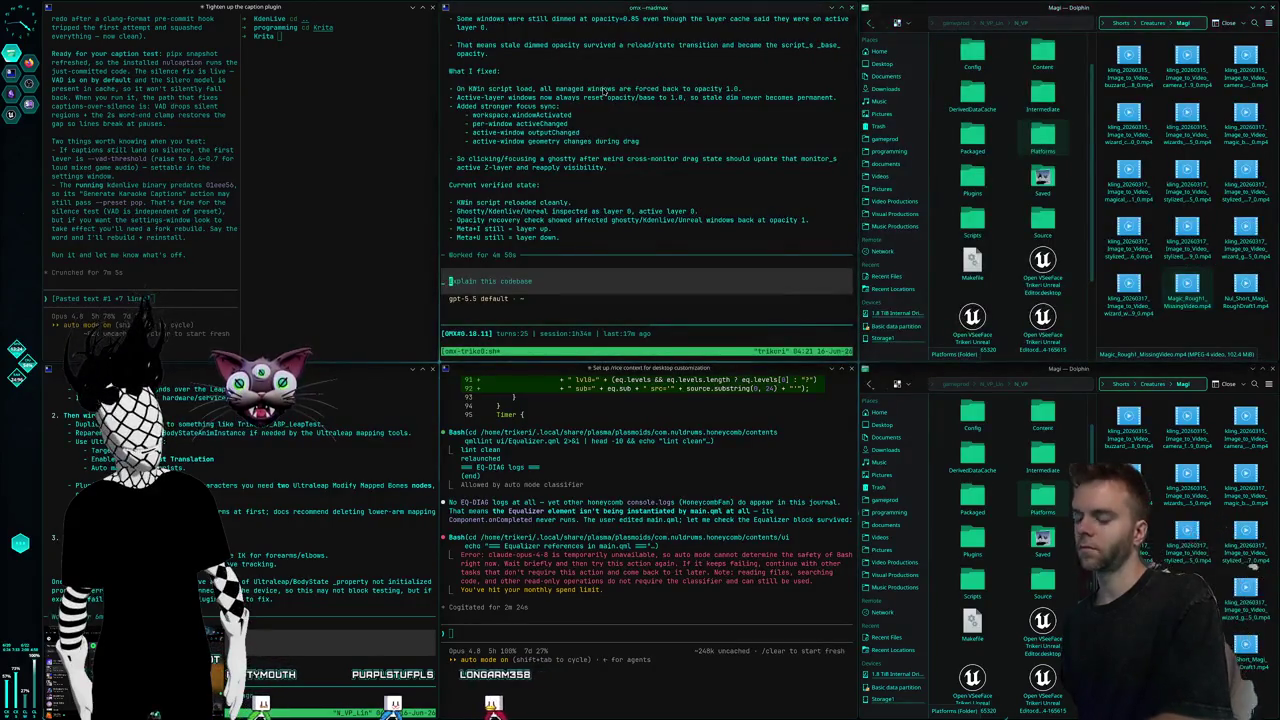
pyautogui.hotkey('ctrl', 'q')
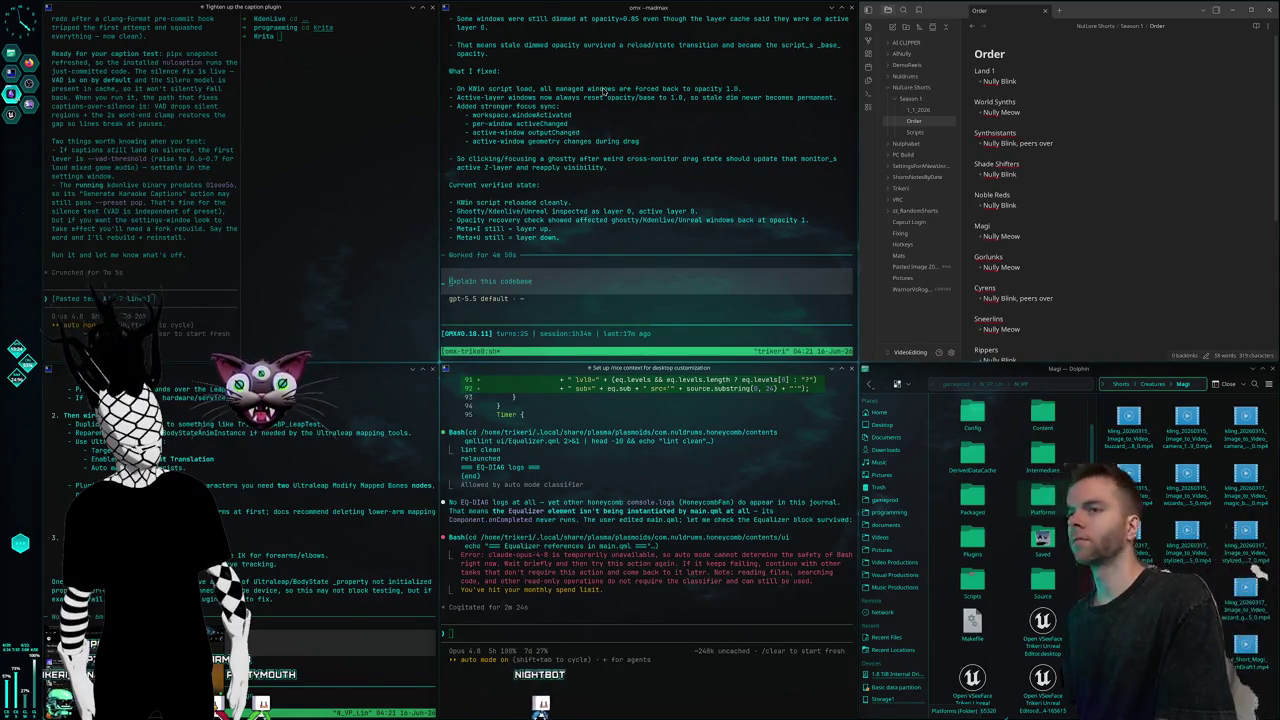
# Hide the notes window and cycle windows to leave a terminal over Order notes
pyautogui.press('super+u')
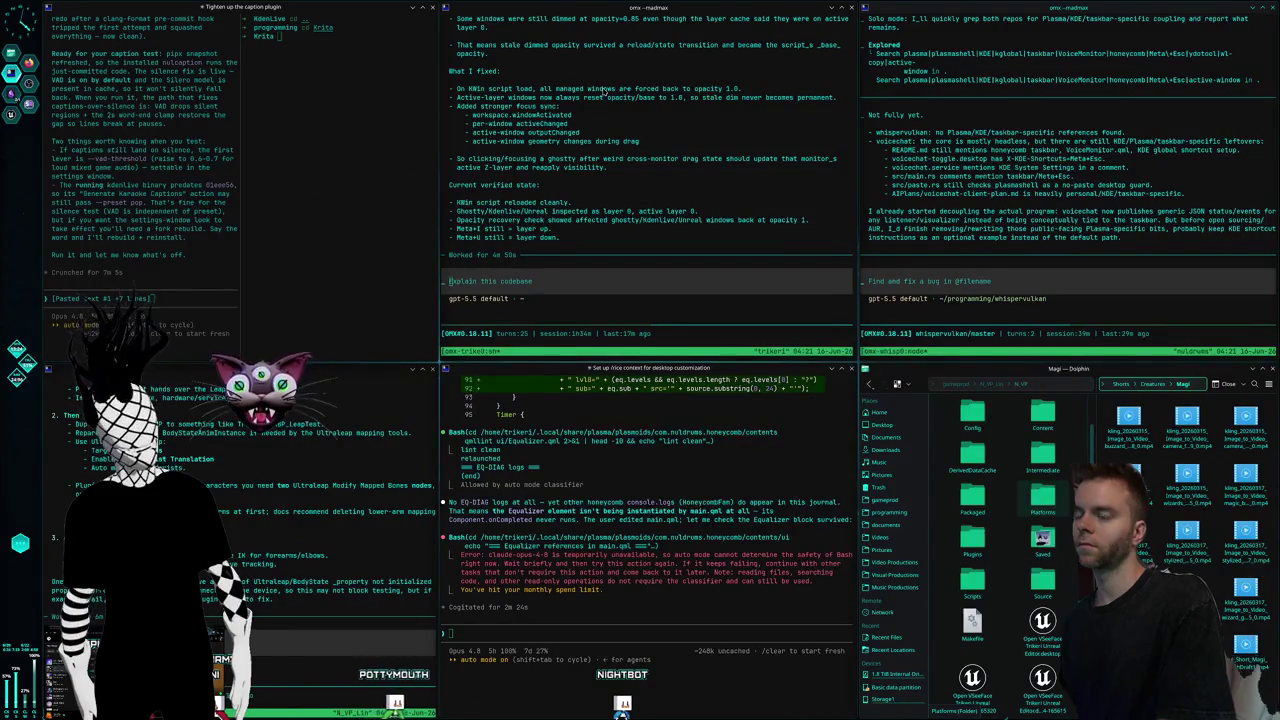
pyautogui.hotkey('alt', 'Tab')
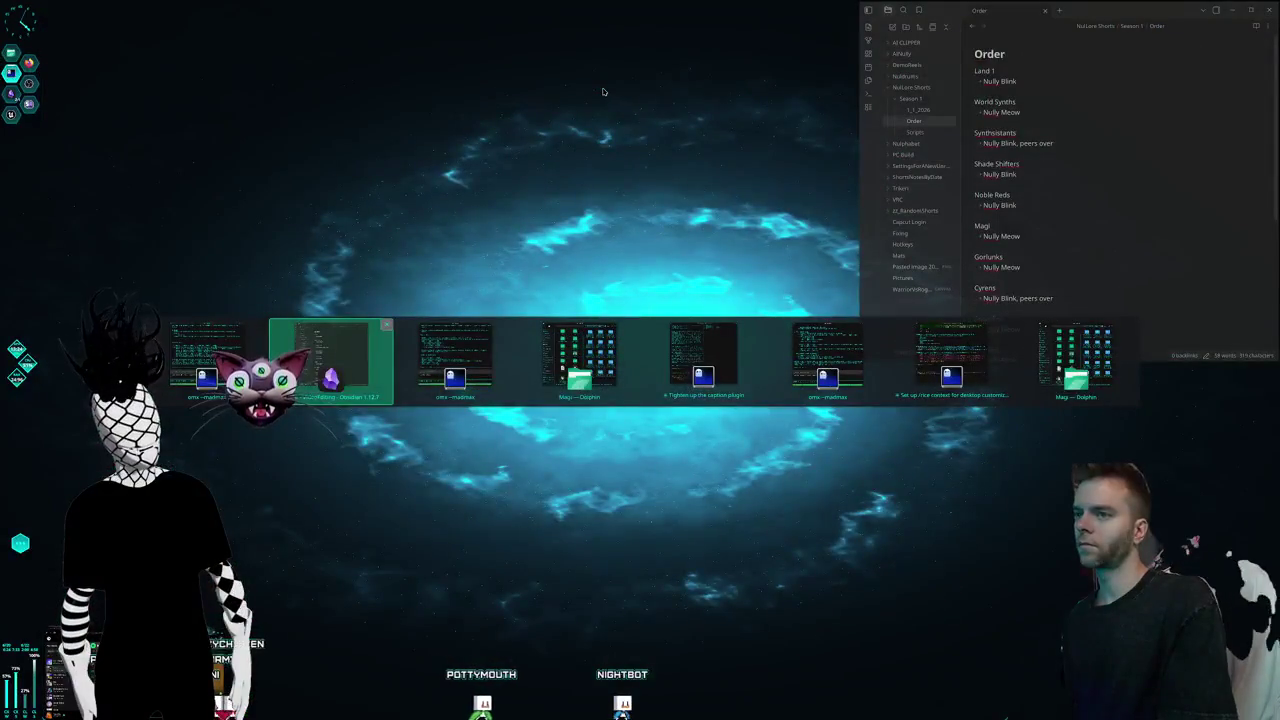
pyautogui.hotkey('alt', 'Tab')
pyautogui.hotkey('alt', 'Tab')
pyautogui.hotkey('alt', 'Tab')
pyautogui.hotkey('alt', 'Tab')
pyautogui.hotkey('alt', 'Tab')
pyautogui.hotkey('alt', 'Tab')
pyautogui.hotkey('alt', 'Tab')
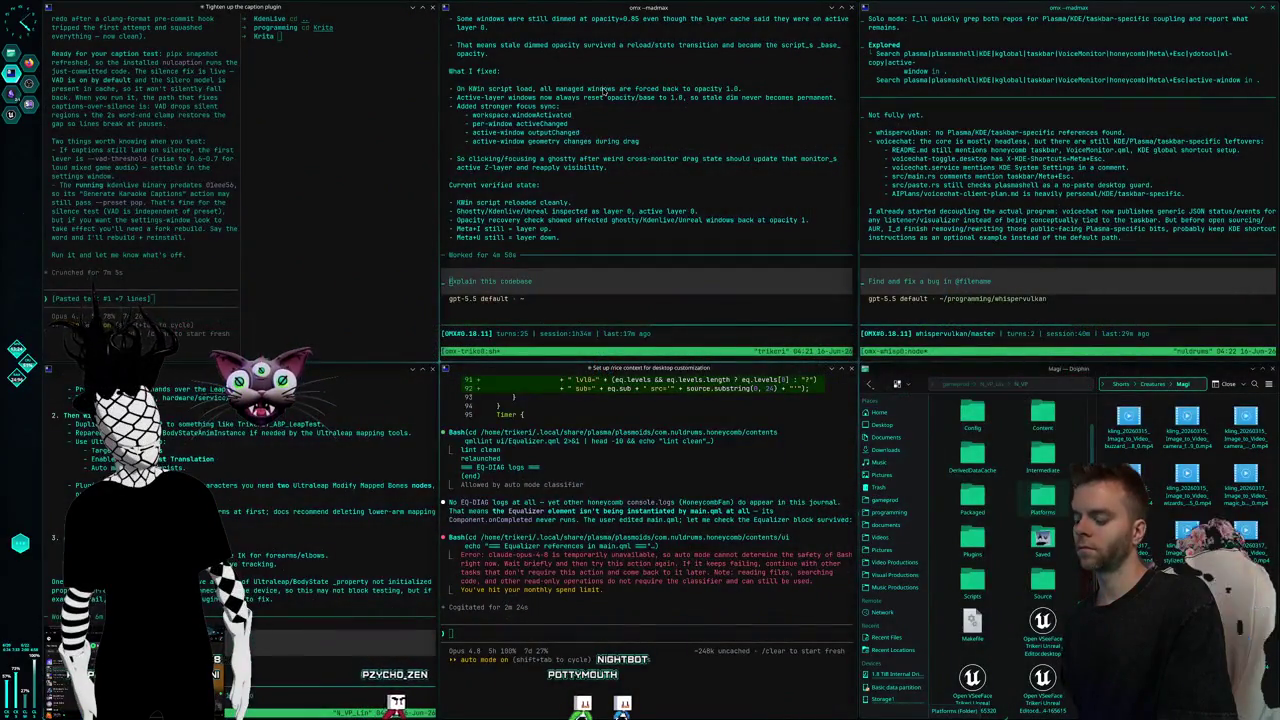
pyautogui.hotkey('alt', 'Tab')
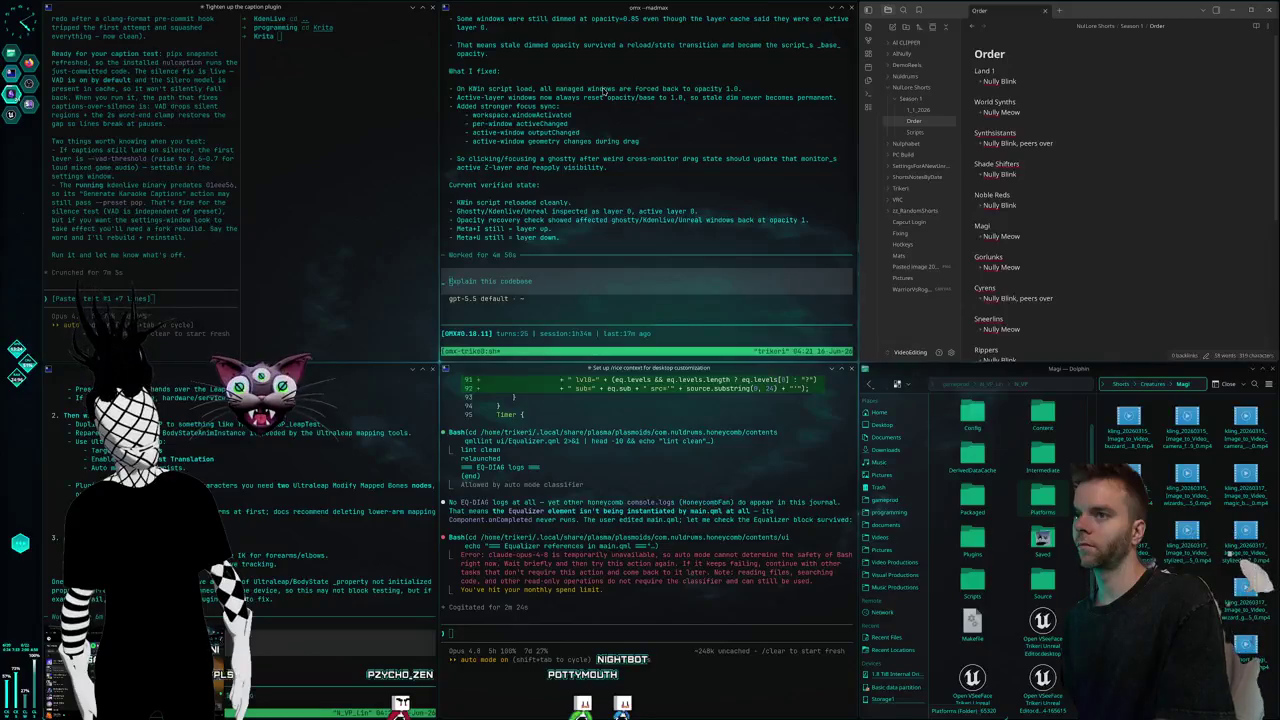
pyautogui.hotkey('alt', 'Tab')
pyautogui.hotkey('alt', 'Tab')
pyautogui.hotkey('alt', 'Tab')
pyautogui.hotkey('alt', 'Tab')
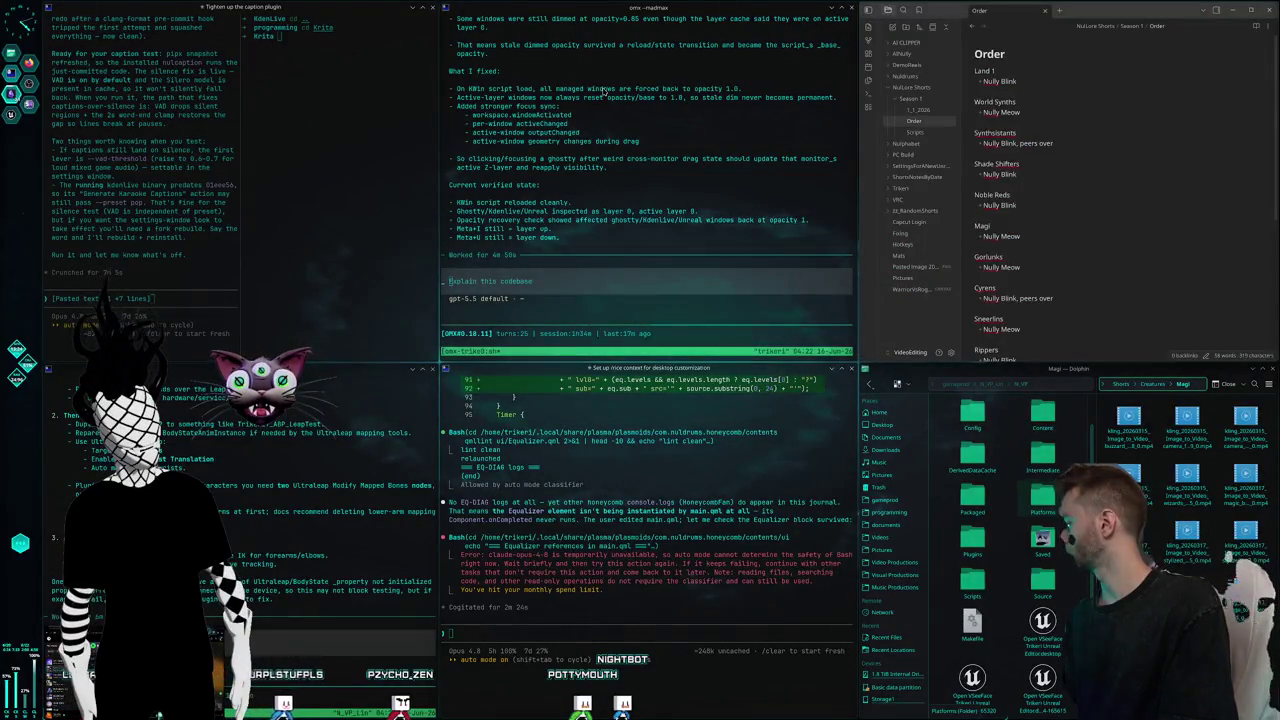
pyautogui.hotkey('alt', 'Tab')
pyautogui.hotkey('alt', 'Tab')
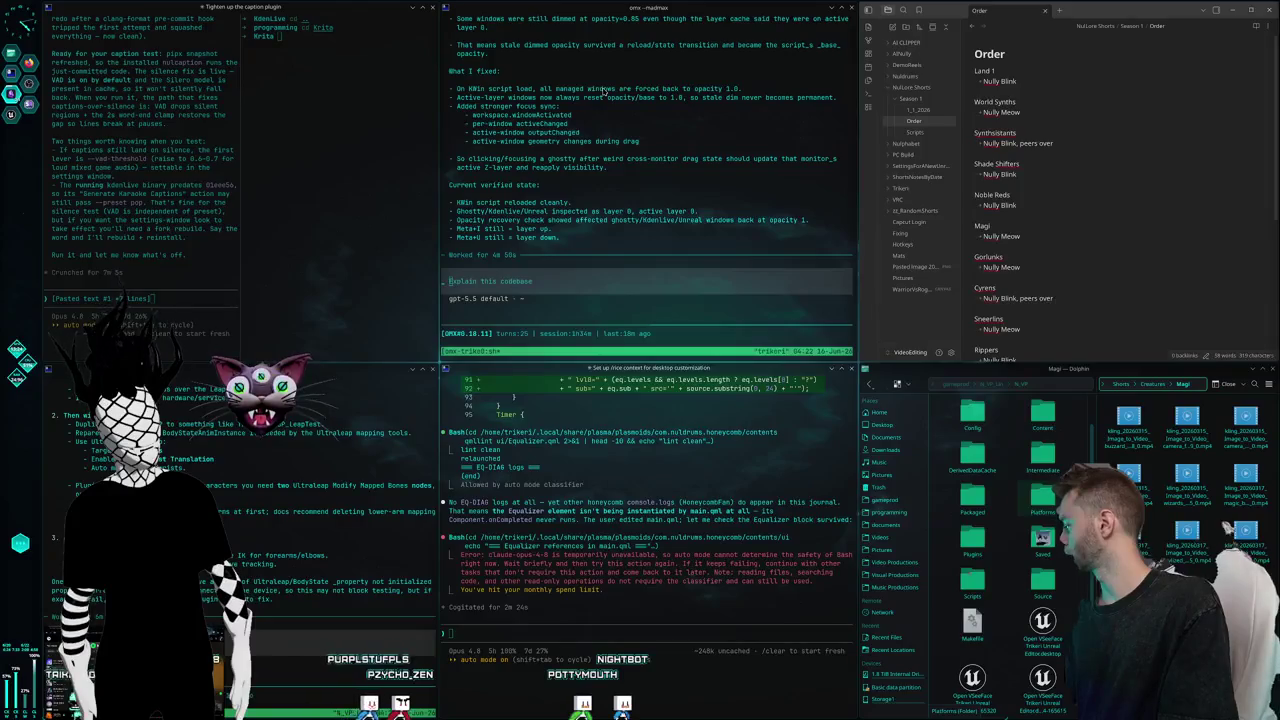
pyautogui.hotkey('alt', 'Tab')
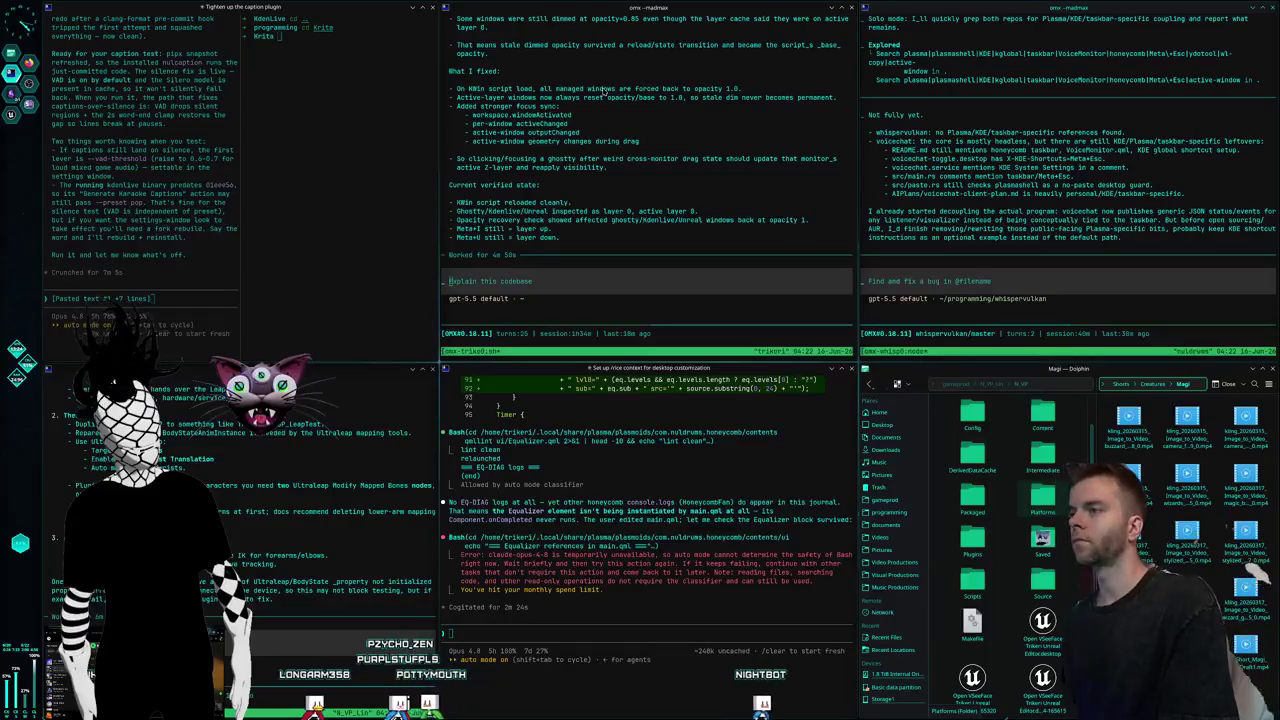
pyautogui.hotkey('alt', 'Tab')
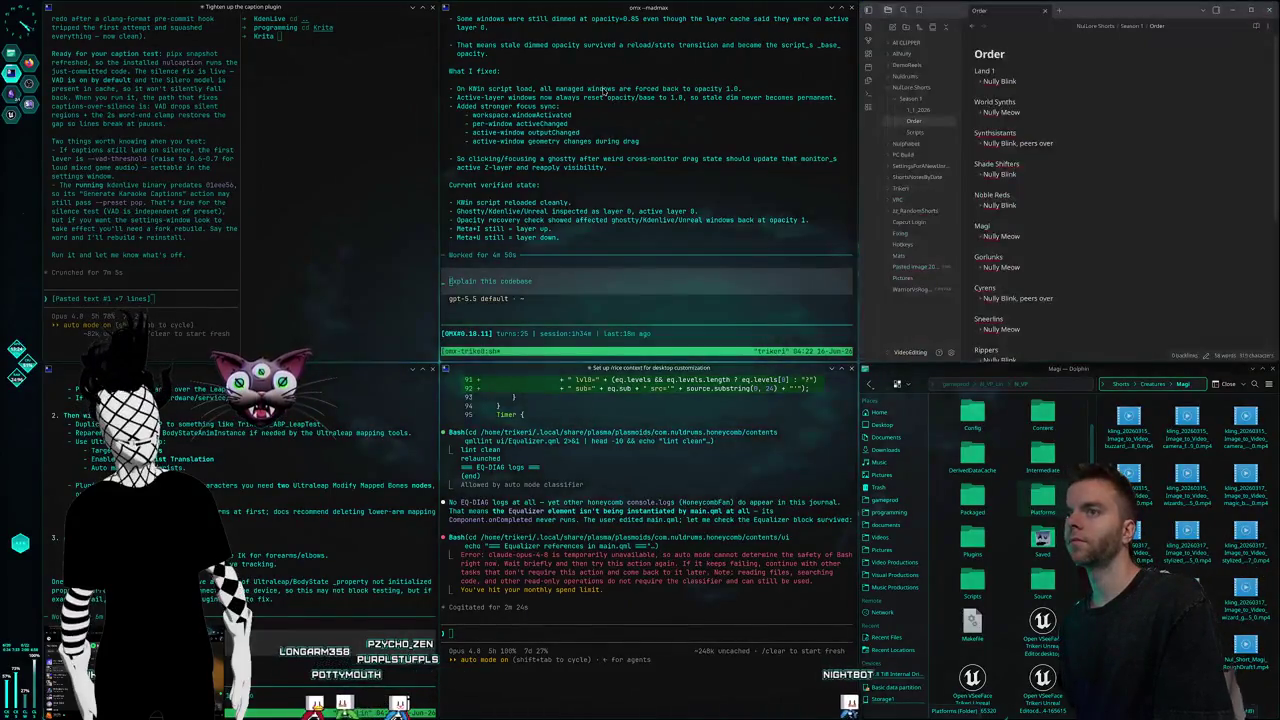
pyautogui.hotkey('alt', 'Tab')
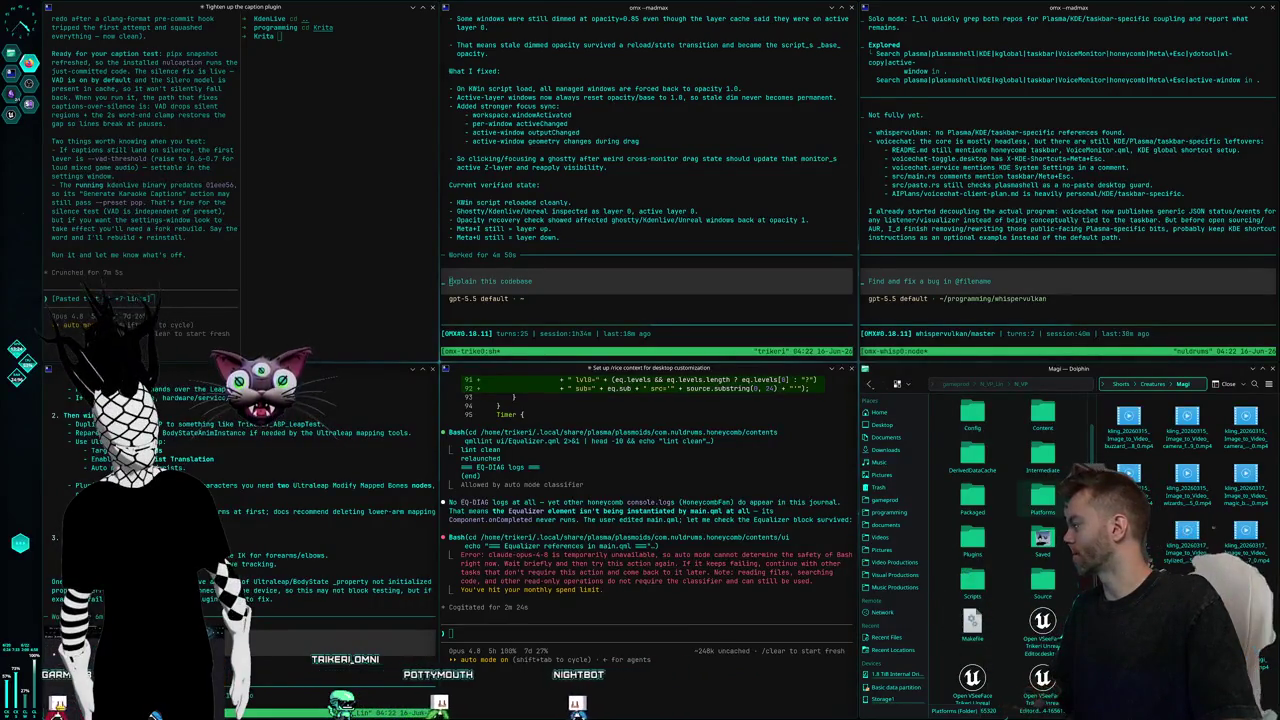
# Open a new Dolphin window on the Magi folder with Ctrl+N
pyautogui.hotkey('ctrl', 'n')
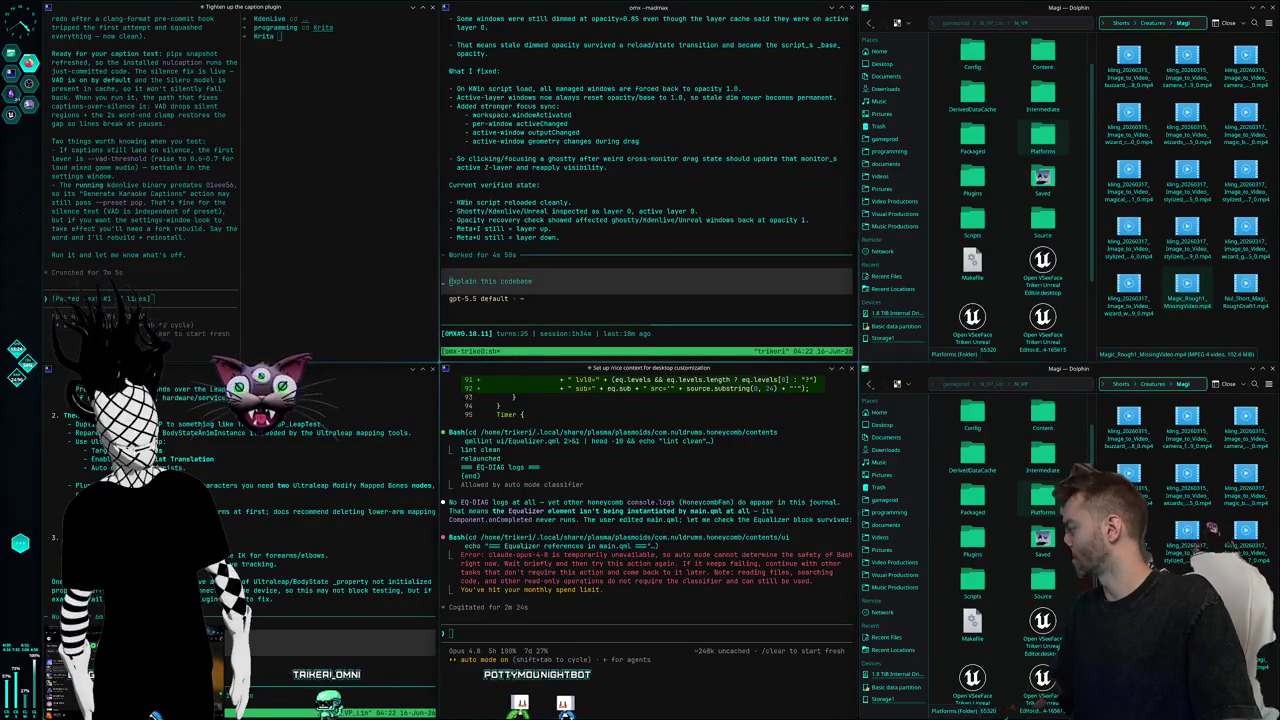